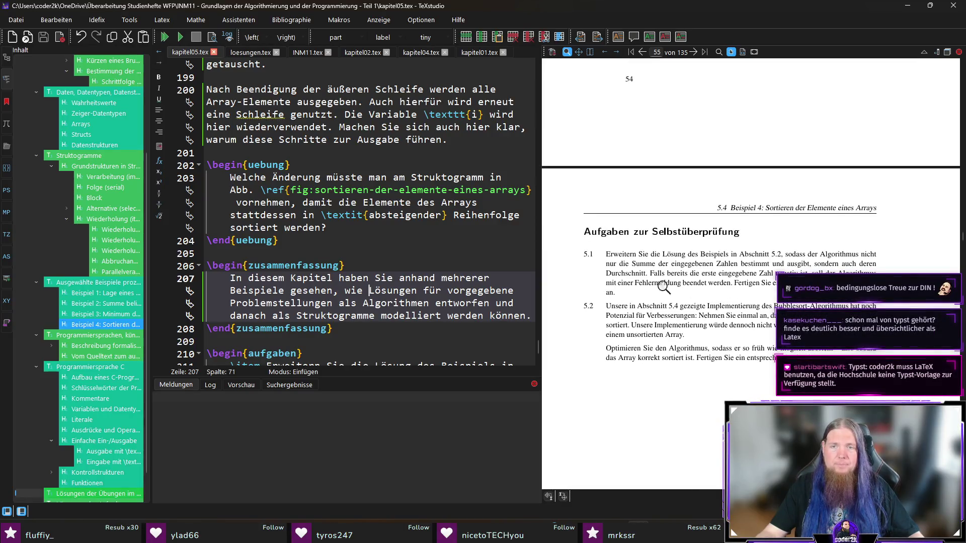
Step: Recompile kapitel05 and follow the reference to section 5.2 'Beispiel 2: Summe beliebig vieler Zahlen'
key("End")
key("F5")
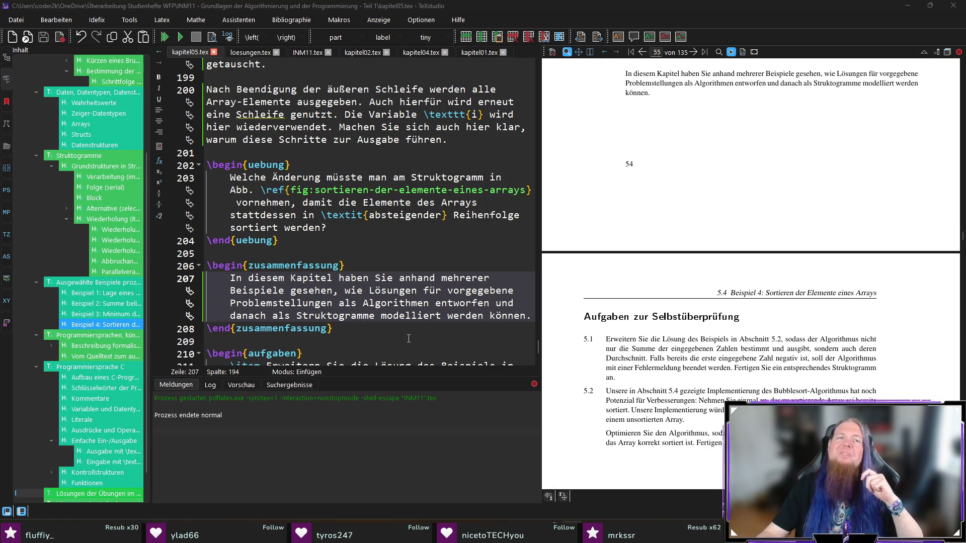
scroll(797, 389, "down", 3)
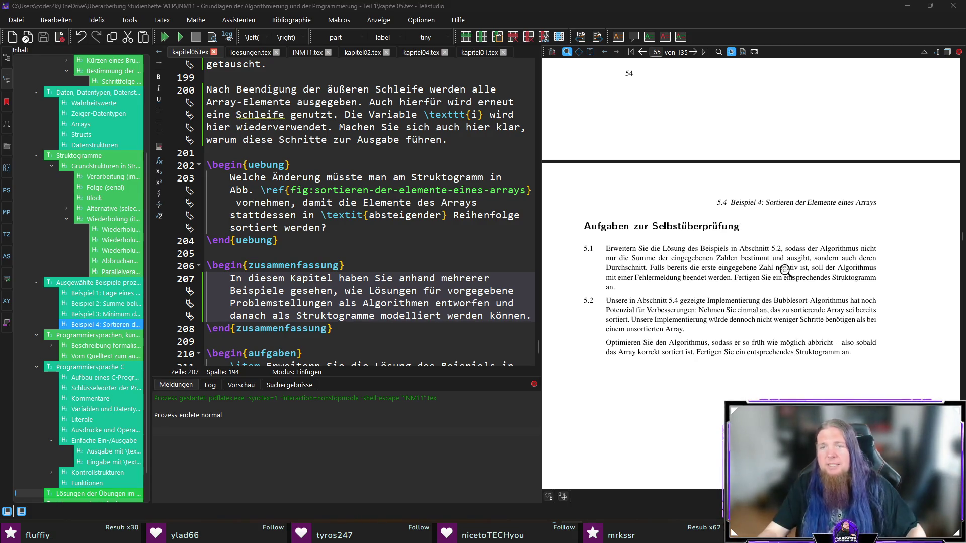
left_click(777, 249)
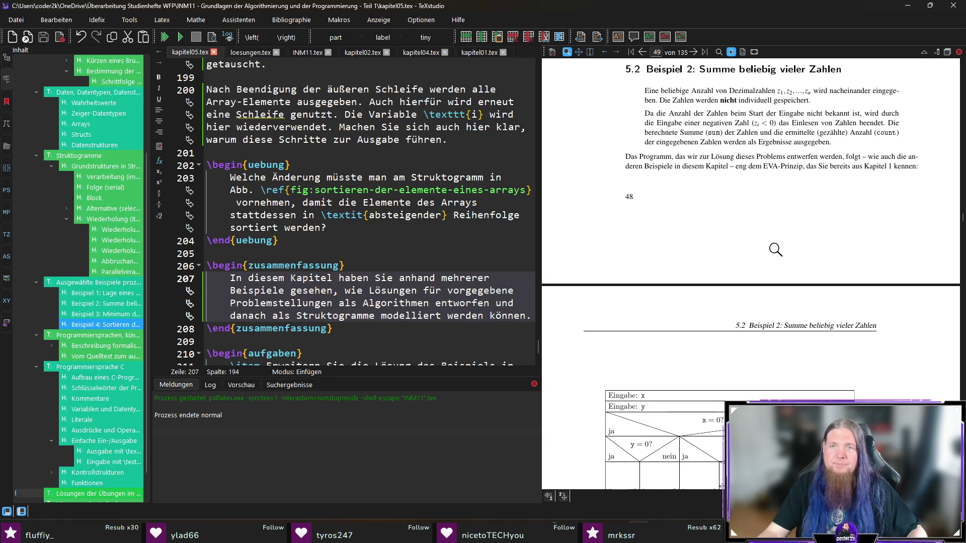
scroll(776, 249, "down", 15)
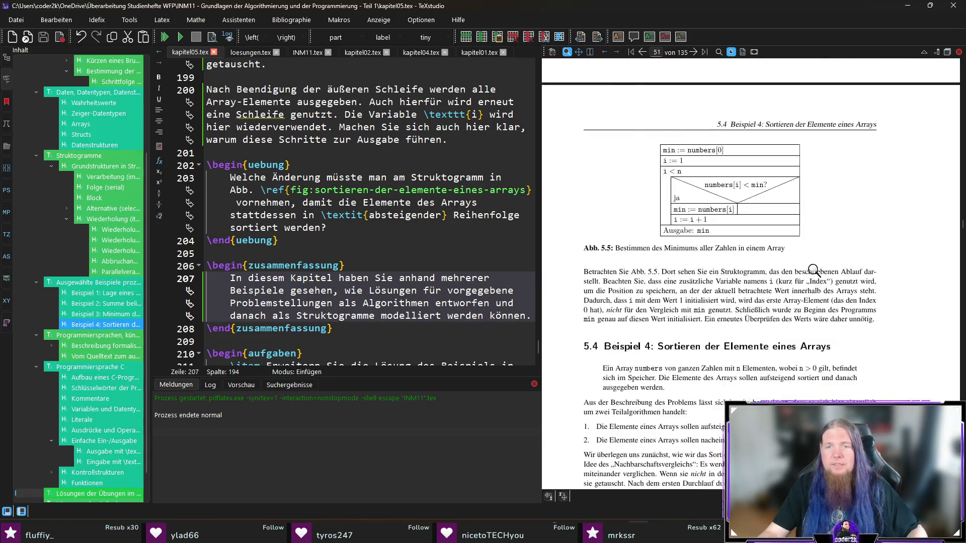
scroll(816, 258, "down", 8)
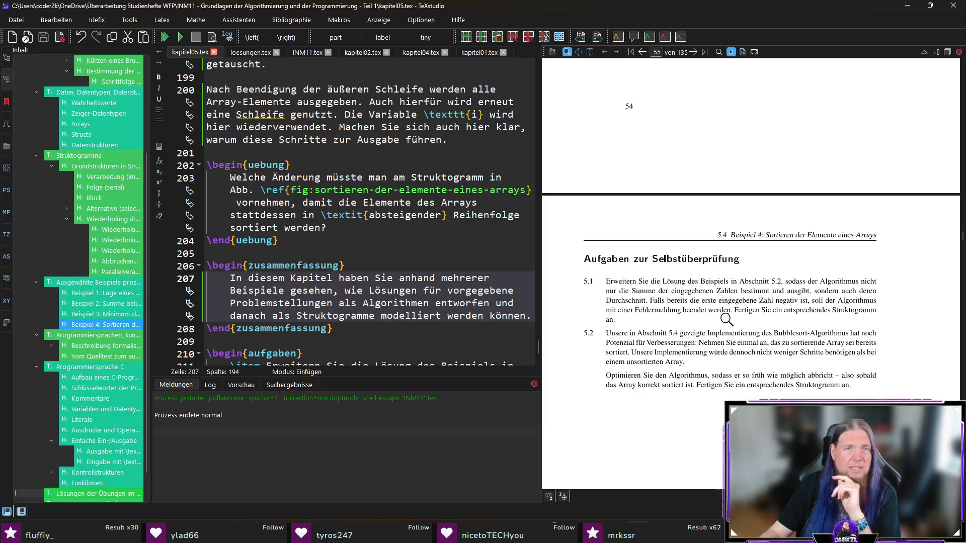
scroll(732, 396, "down", 1)
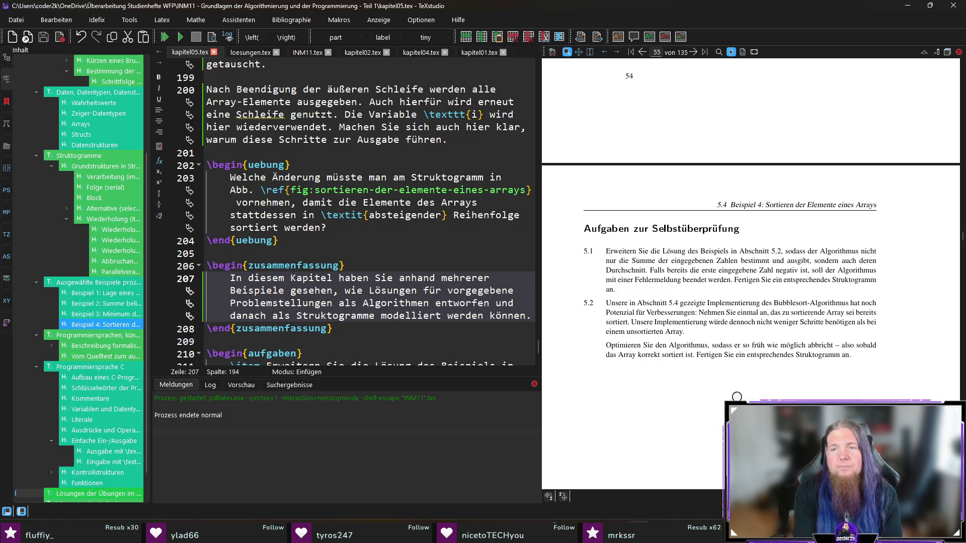
Step: Insert 'von Anfang an korrekt' before 'sortiert' in exercise 5.2 and save the chapter file
left_click(799, 315, "ctrl")
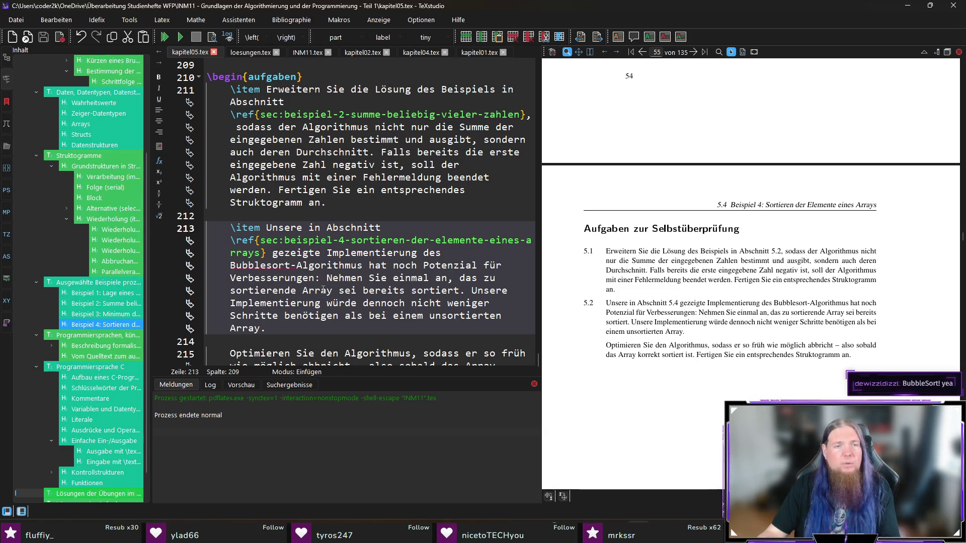
left_click(417, 290)
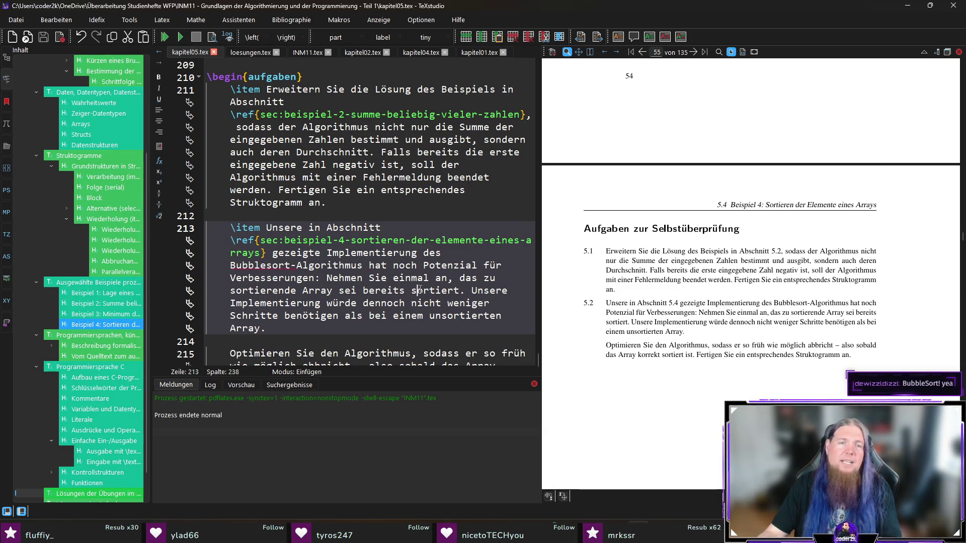
type("von Anfang an ")
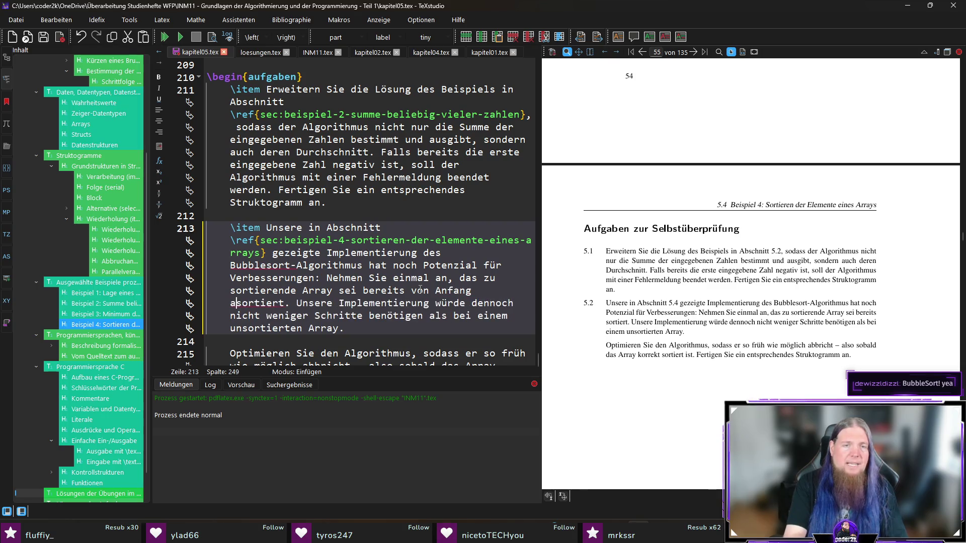
type("korrekt")
key("ctrl+s")
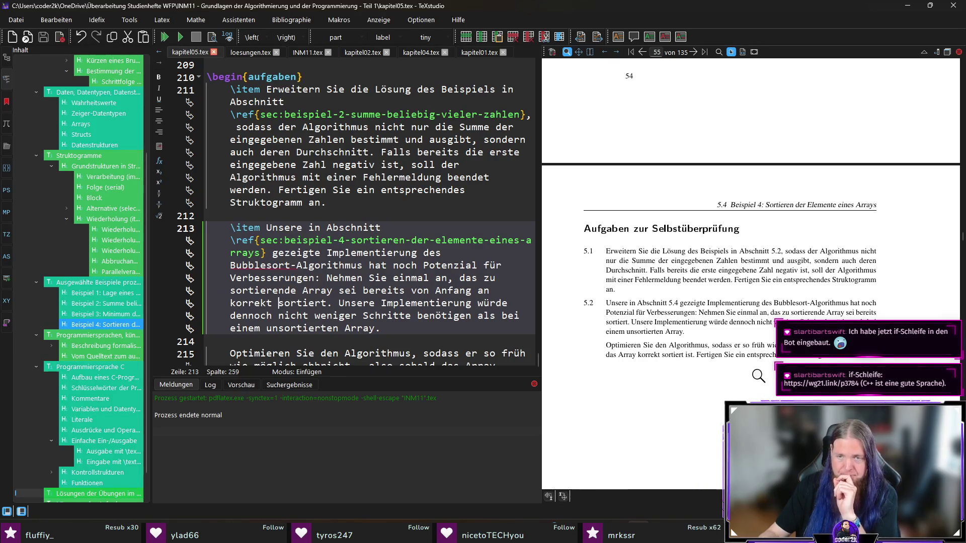
Step: Recompile and view the revised exercise 5.2 on page 55
left_click(437, 329)
key("F5")
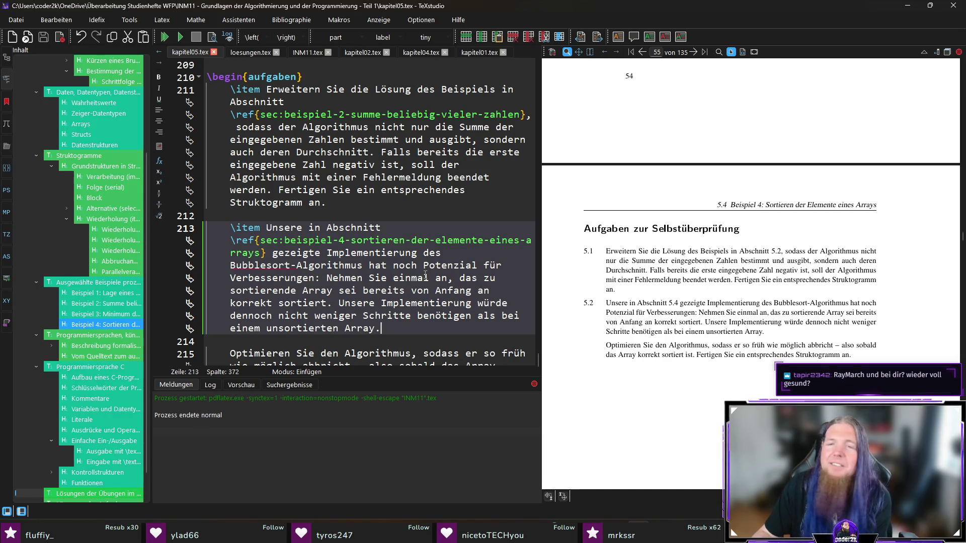
scroll(104, 367, "down", 1)
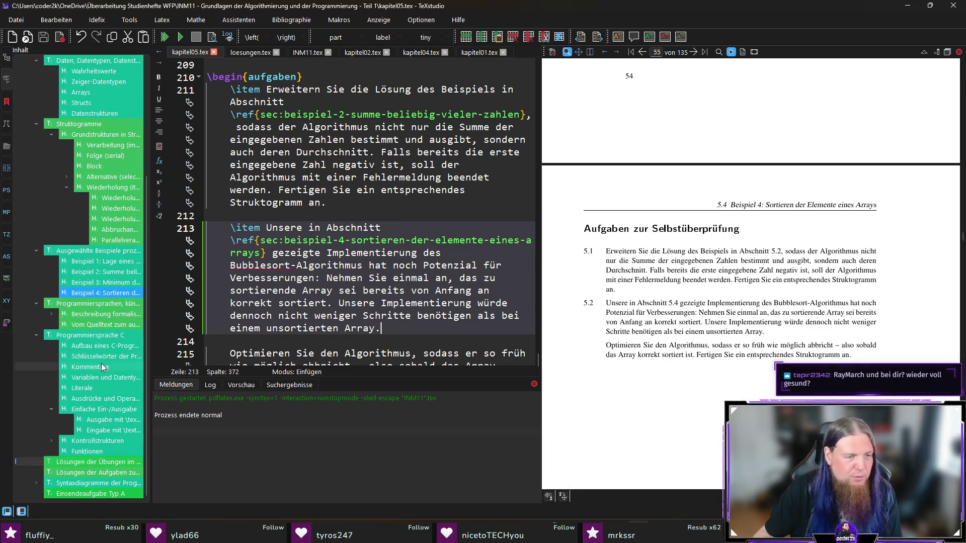
Step: Open loesungen.tex at the chapter 5 solutions and sync the preview to solution 5.1 on page 106
left_click(90, 473)
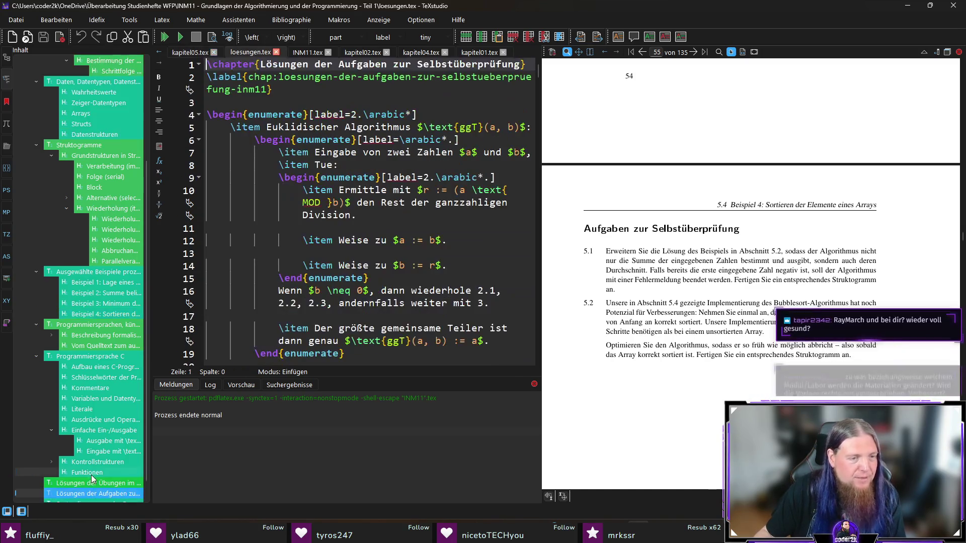
scroll(374, 184, "down", 1)
left_click_drag(538, 73, 550, 237)
left_click(456, 190)
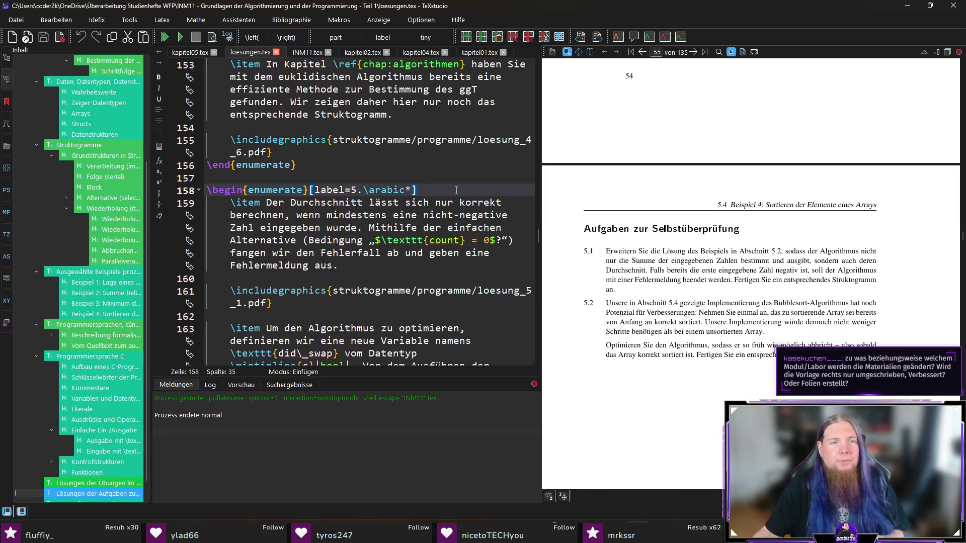
left_click(287, 203)
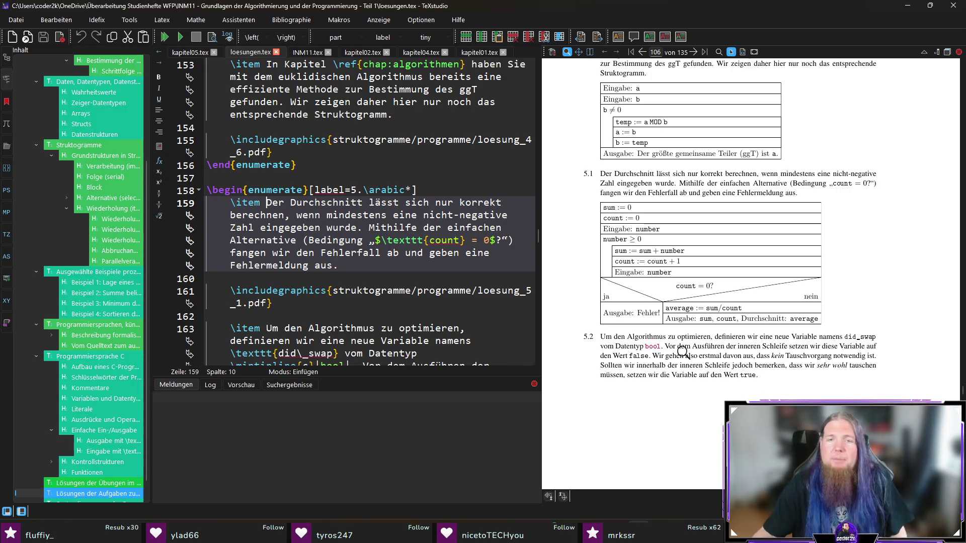
Step: Scroll the preview to page 107 to show solution 5.2's optimised Bubblesort structogram
scroll(730, 361, "down", 1)
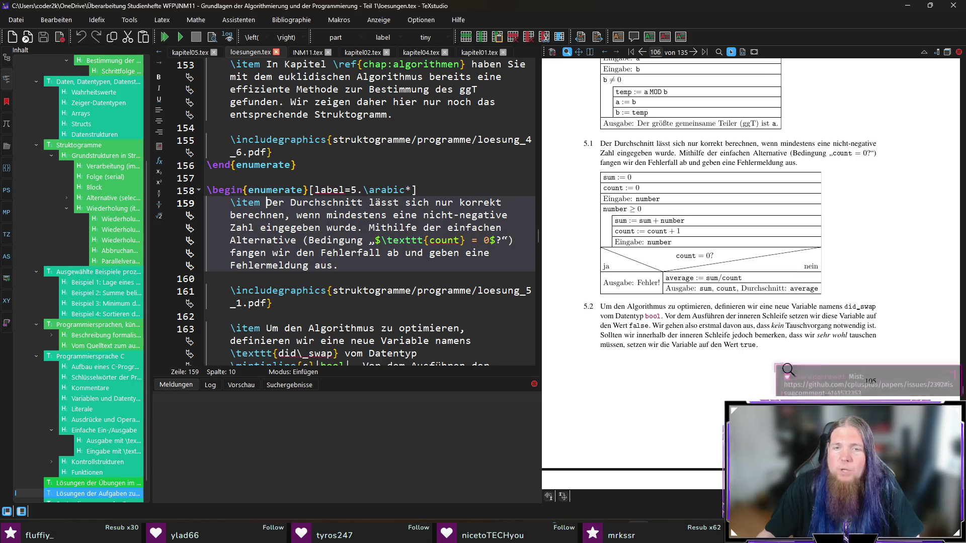
scroll(761, 367, "down", 1)
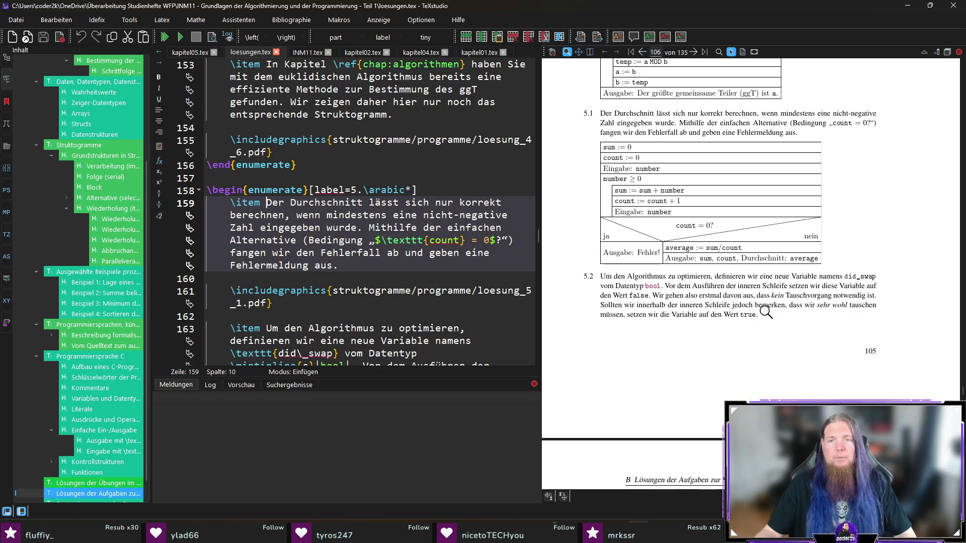
scroll(765, 312, "down", 5)
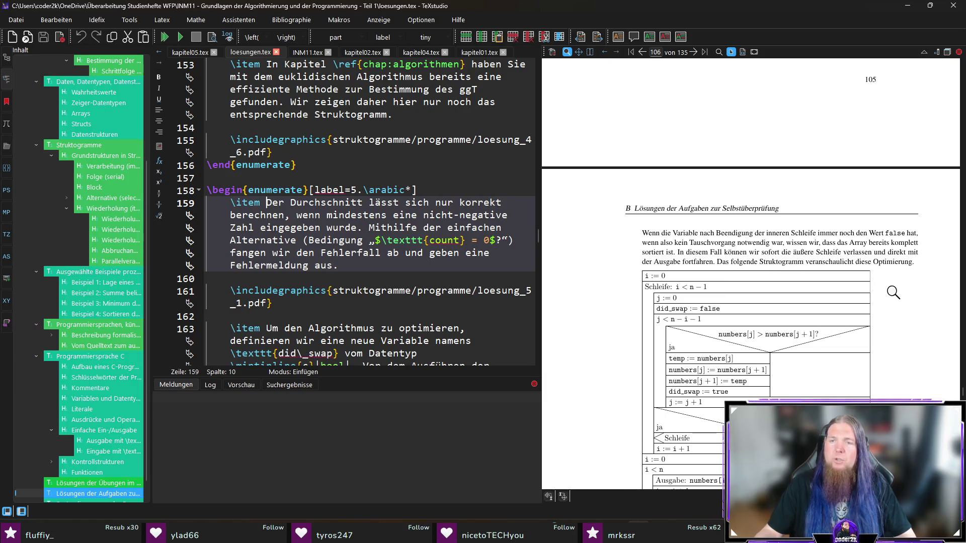
scroll(893, 288, "down", 2)
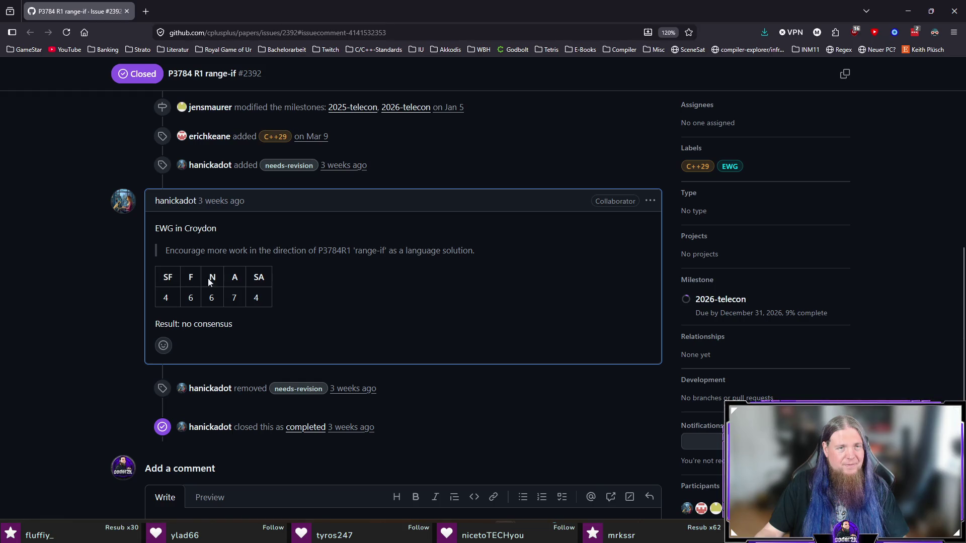
Step: Highlight the voting result in the GitHub issue comment, deselect it, and close the browser
left_click_drag(246, 324, 166, 211)
left_click(159, 302)
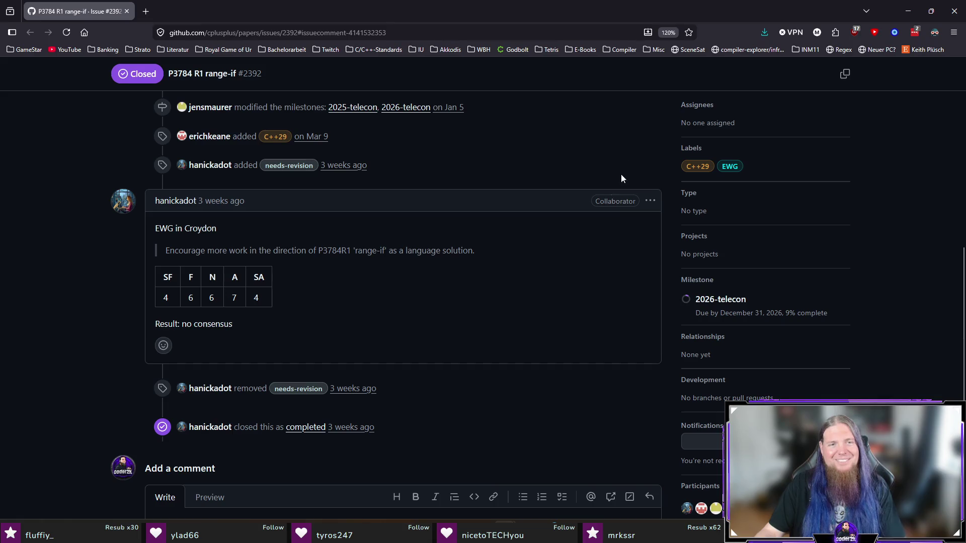
left_click(954, 18)
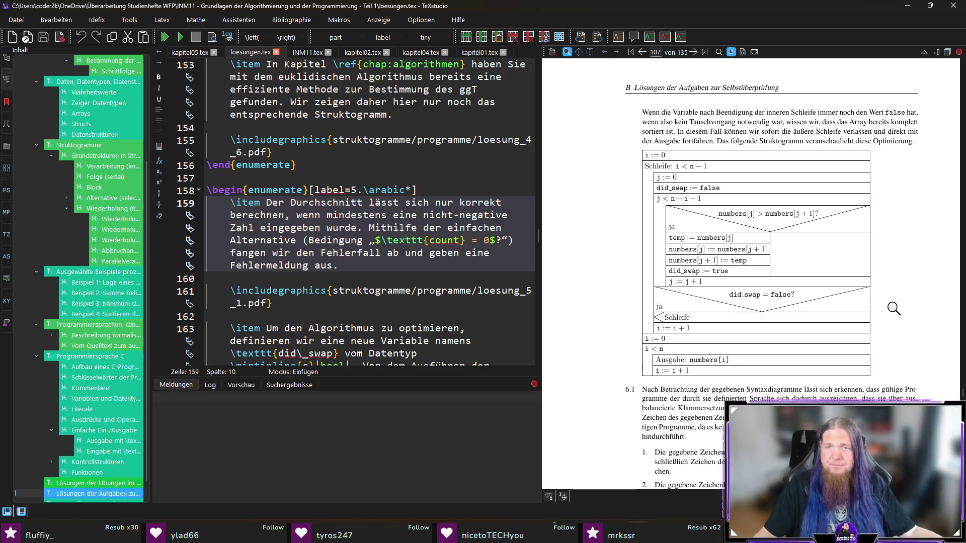
mouse_move(653, 171)
left_mouse_down()
mouse_move(671, 157)
mouse_move(665, 166)
mouse_move(684, 185)
left_mouse_up()
left_click(658, 171)
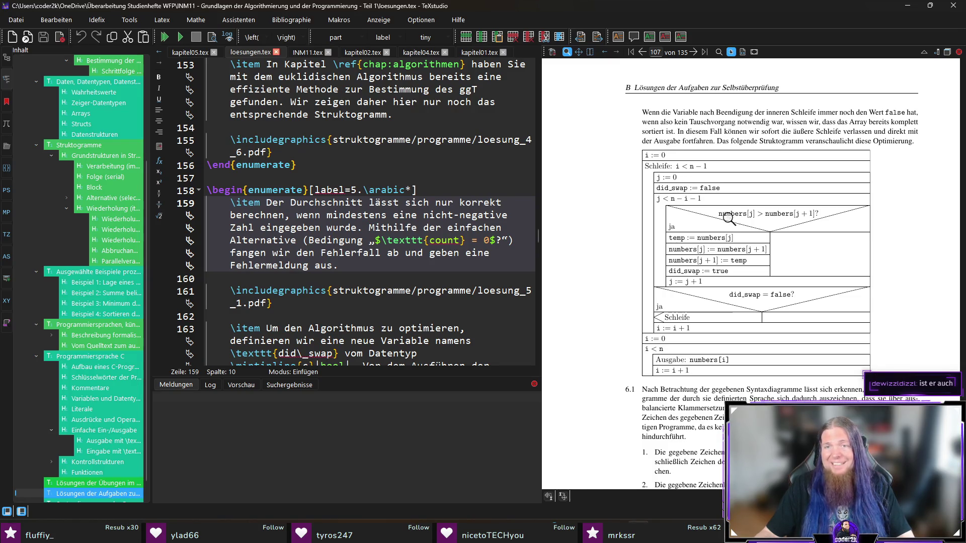
left_click(684, 271)
mouse_move(684, 270)
left_mouse_down()
mouse_move(724, 272)
mouse_move(714, 271)
left_mouse_up()
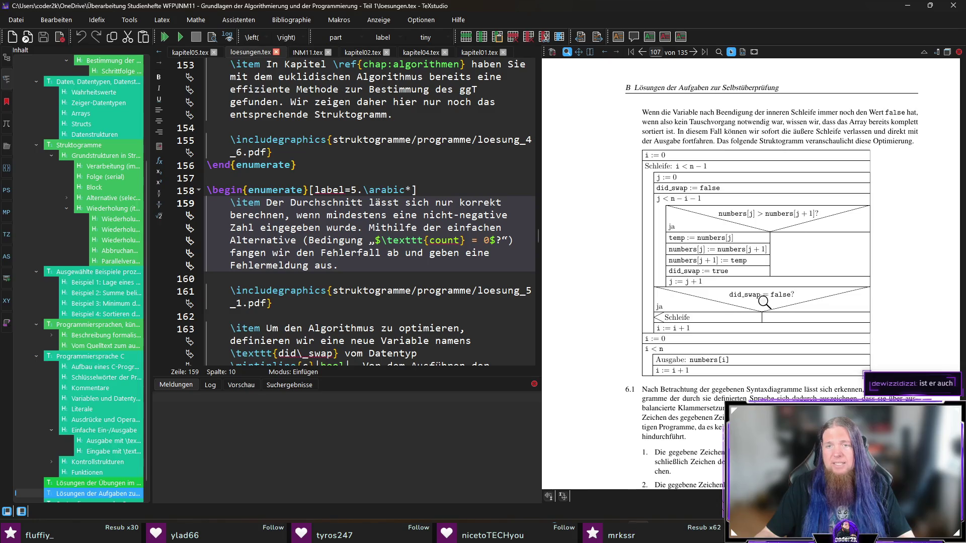
left_click_drag(671, 319, 671, 199)
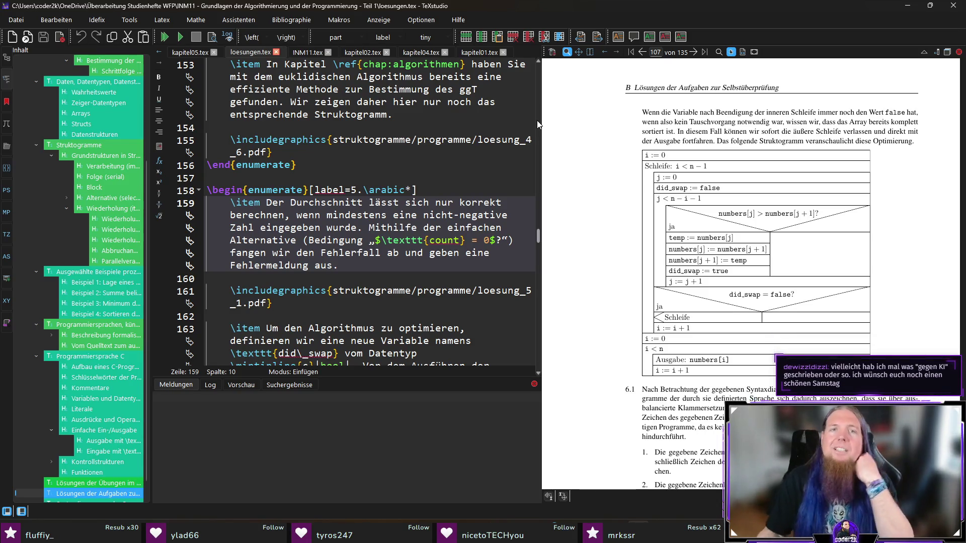
left_click(189, 52)
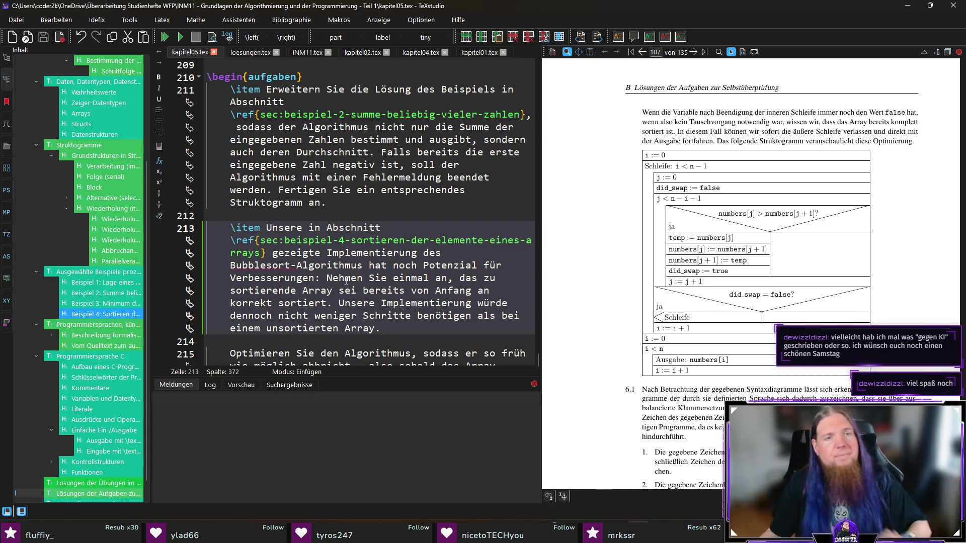
Step: Sync to the Bubblesort exercise, then open kapitel06.tex from the chapter 6 heading
scroll(352, 227, "down", 2)
left_click(291, 214)
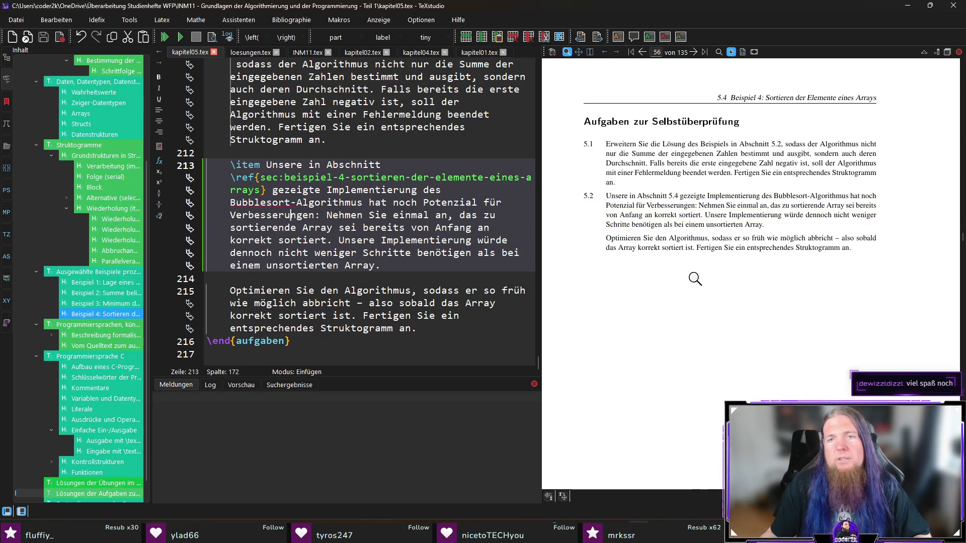
scroll(806, 242, "down", 5)
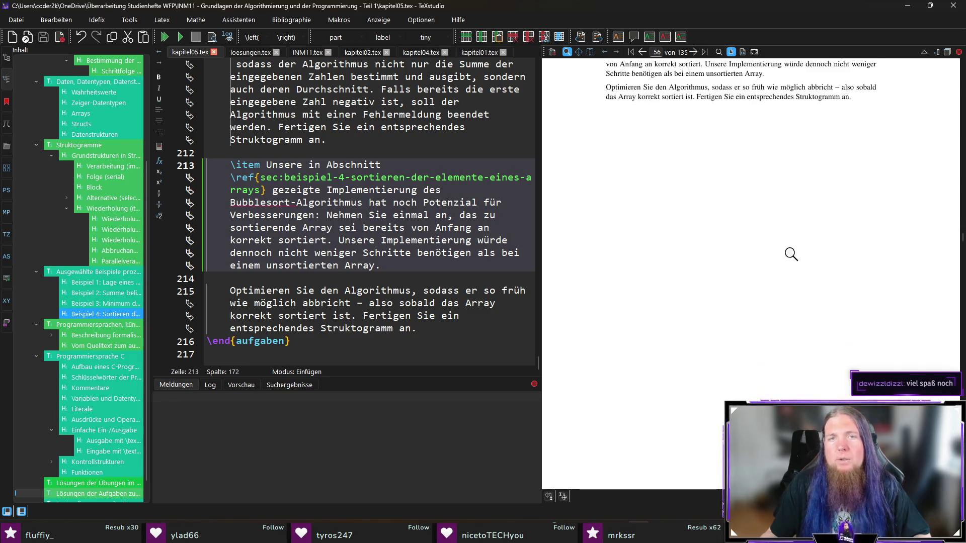
left_click(672, 245, "ctrl")
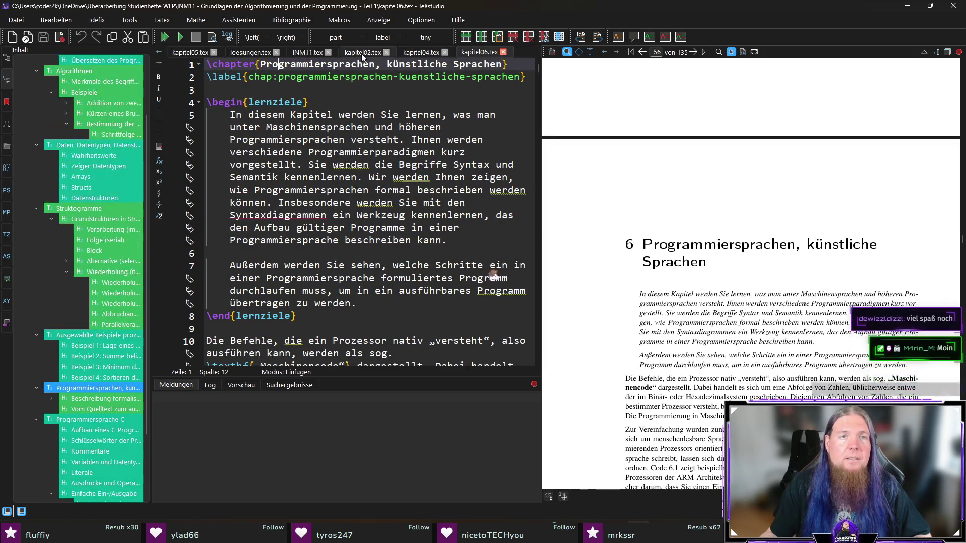
Step: Close the unneeded chapter tabs and the main INM11.tex file
middle_click(349, 52)
middle_click(349, 52)
middle_click(312, 52)
middle_click(300, 52)
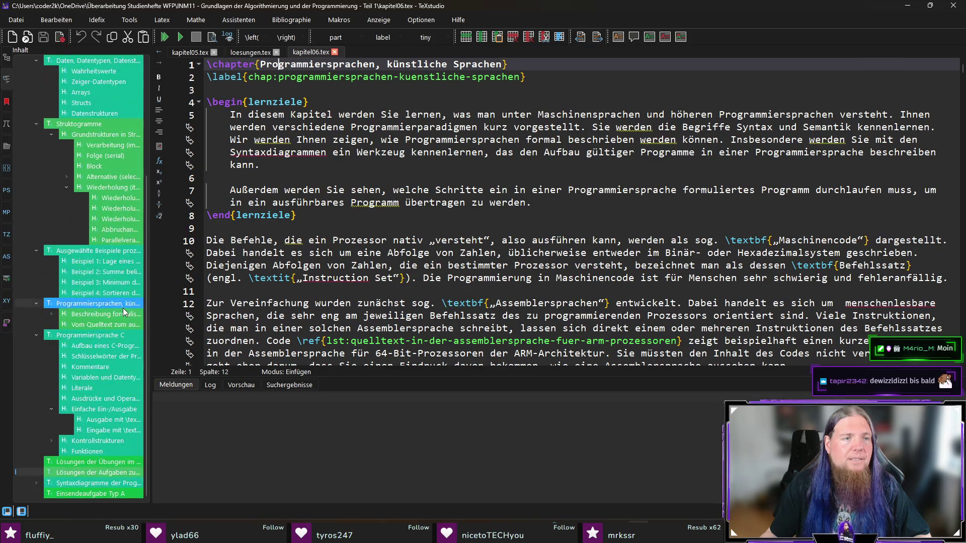
scroll(123, 308, "up", 1)
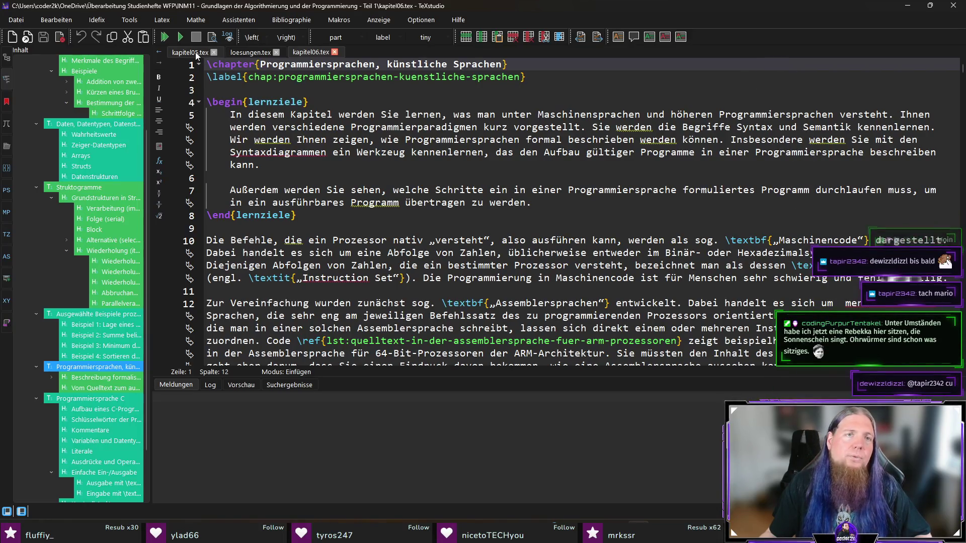
Step: Reopen the root INM11.tex from recent files, close kapitel05.tex, and return to kapitel06.tex
left_click(45, 21)
mouse_move(16, 20)
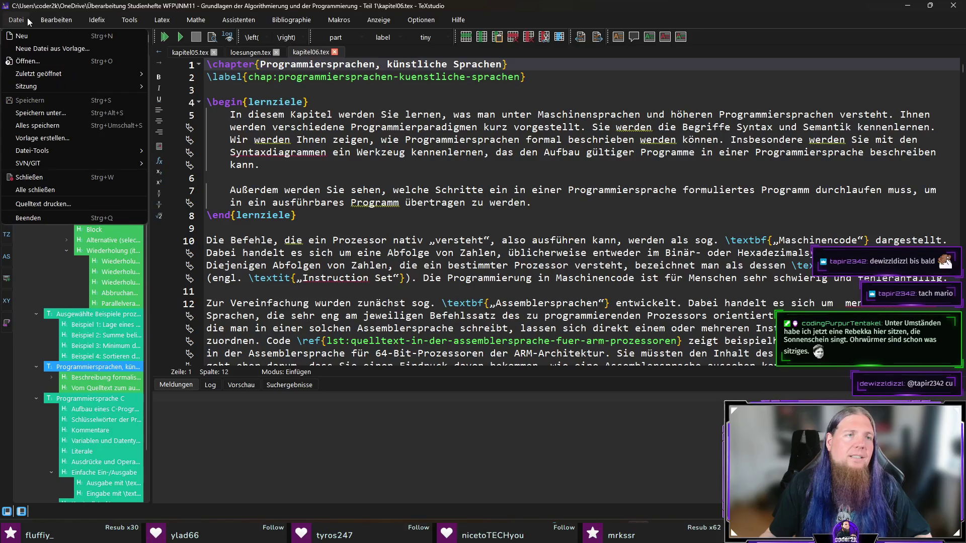
mouse_move(50, 78)
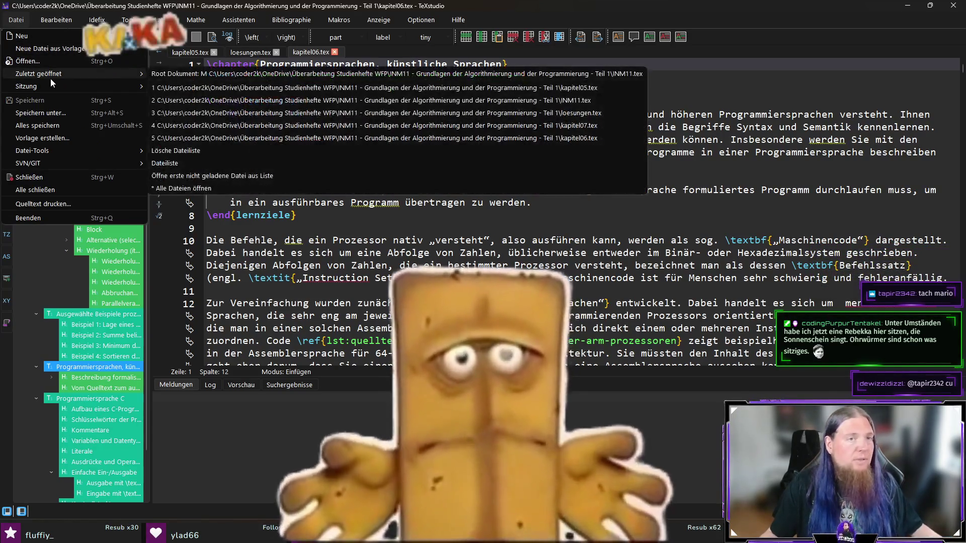
left_click(251, 74)
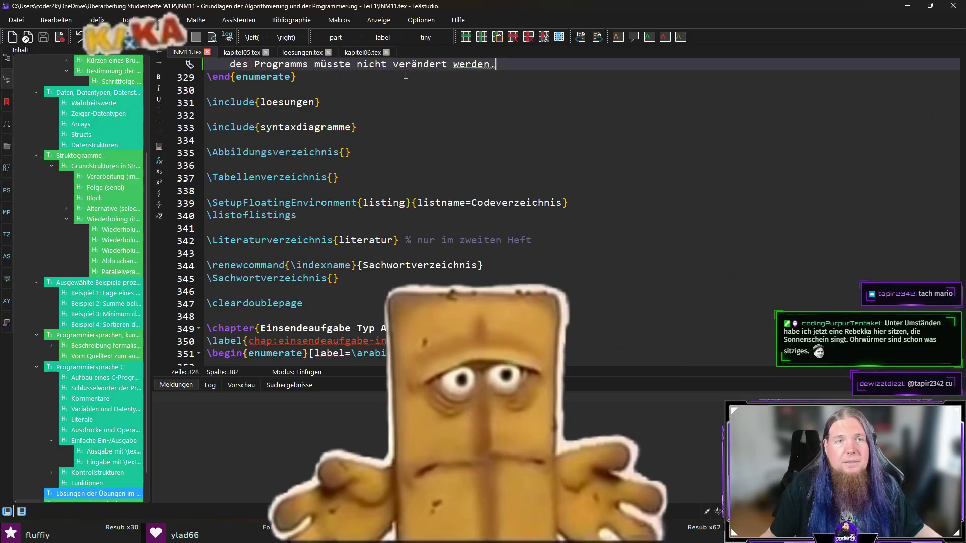
scroll(239, 102, "down", 3)
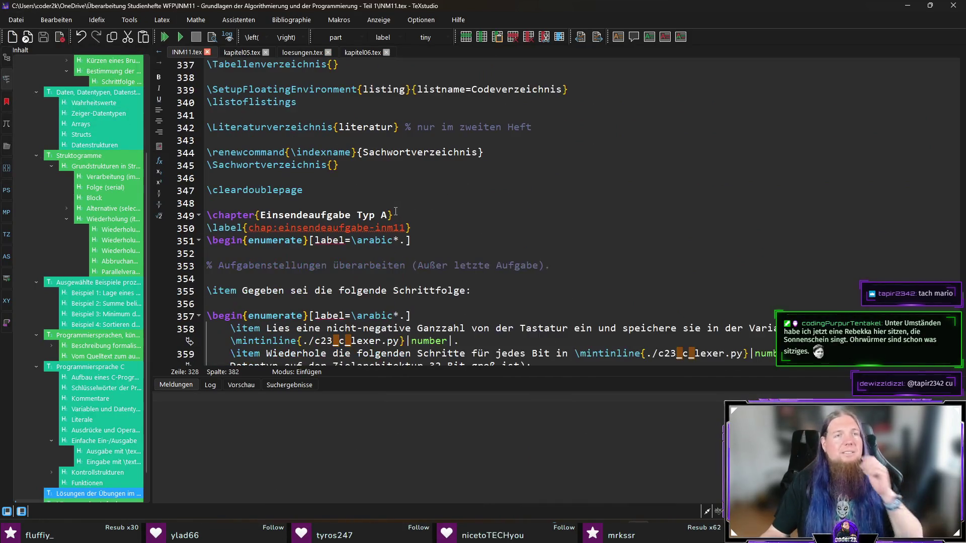
middle_click(237, 50)
left_click(311, 54)
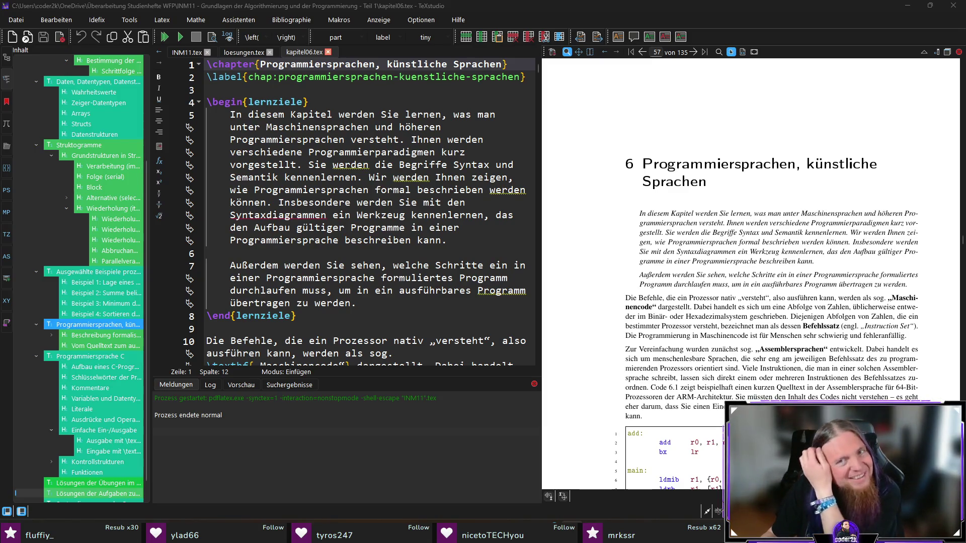
Step: Switch from TeXstudio to the browser showing the n2859 'break break' proposal PDF
scroll(584, 201, "down", 1)
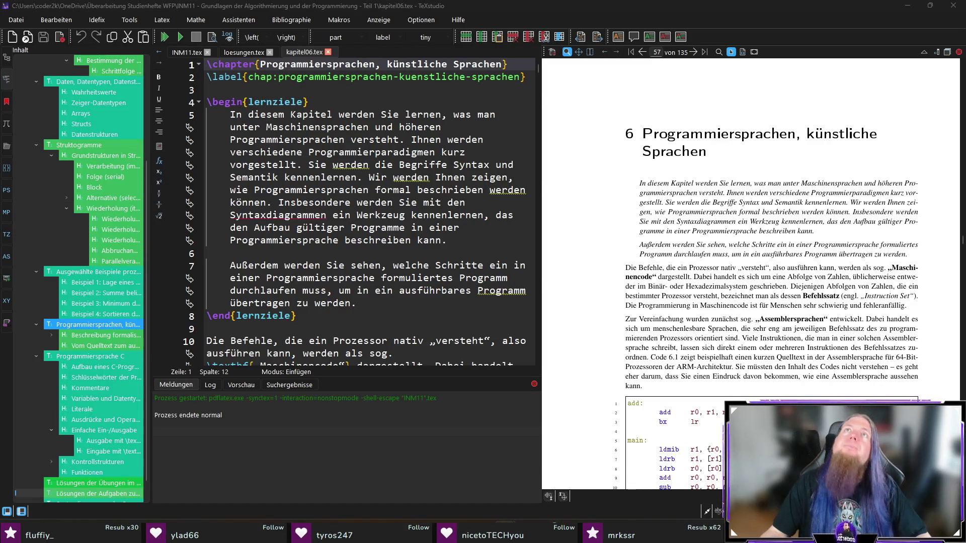
key("alt+Tab")
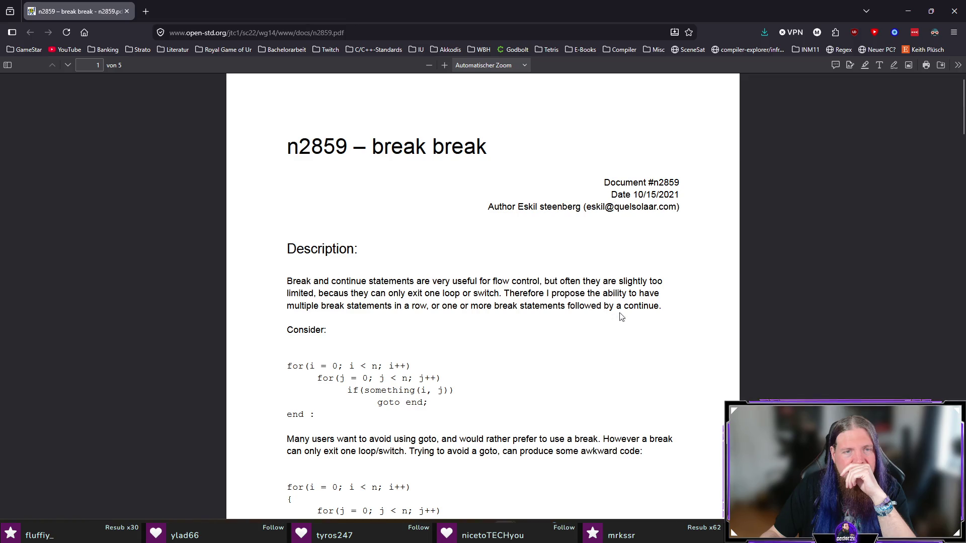
Step: Read the n2859 proposal, marking the misspelled 'becaus' and the 'break break;' example line
left_click_drag(348, 293, 320, 297)
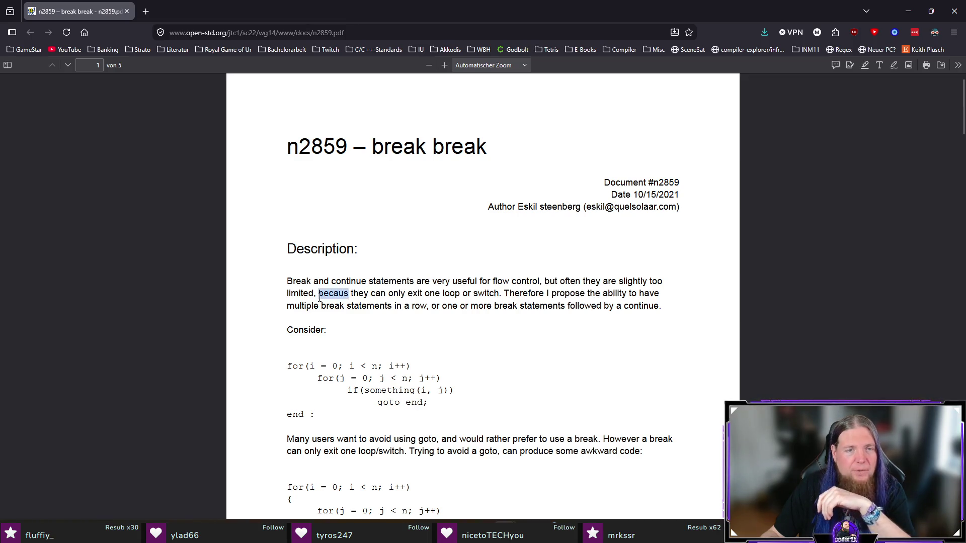
left_click(320, 297)
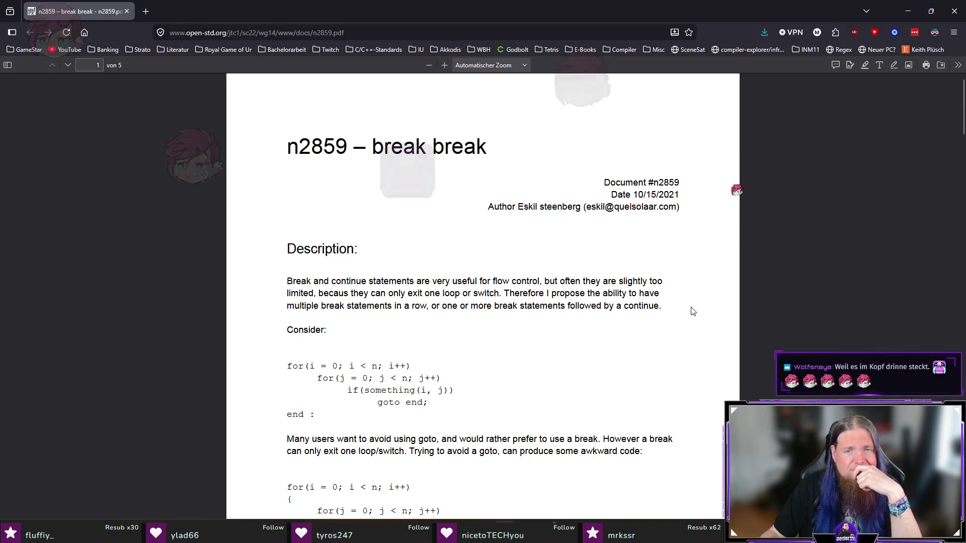
scroll(693, 312, "down", 2)
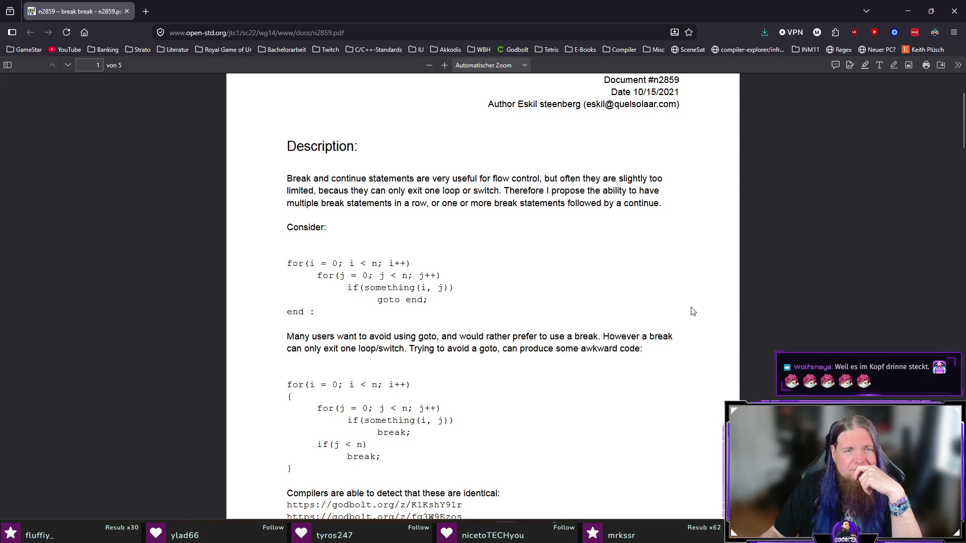
scroll(692, 311, "down", 3)
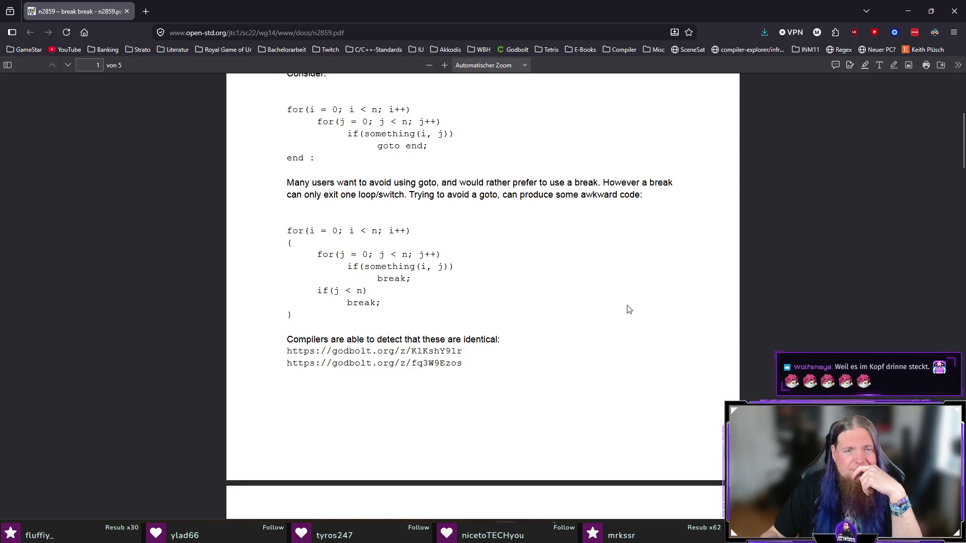
scroll(573, 348, "down", 5)
scroll(574, 347, "down", 2)
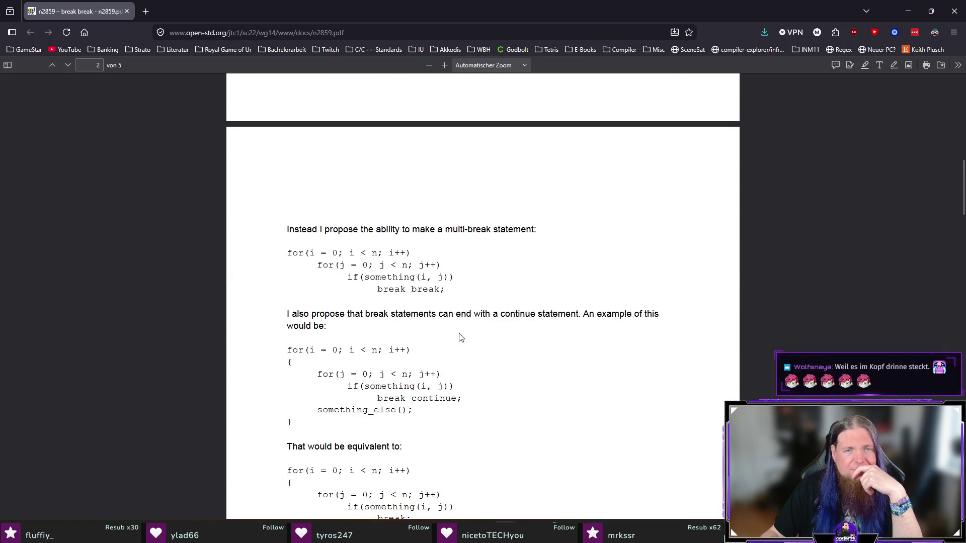
left_click_drag(379, 290, 455, 292)
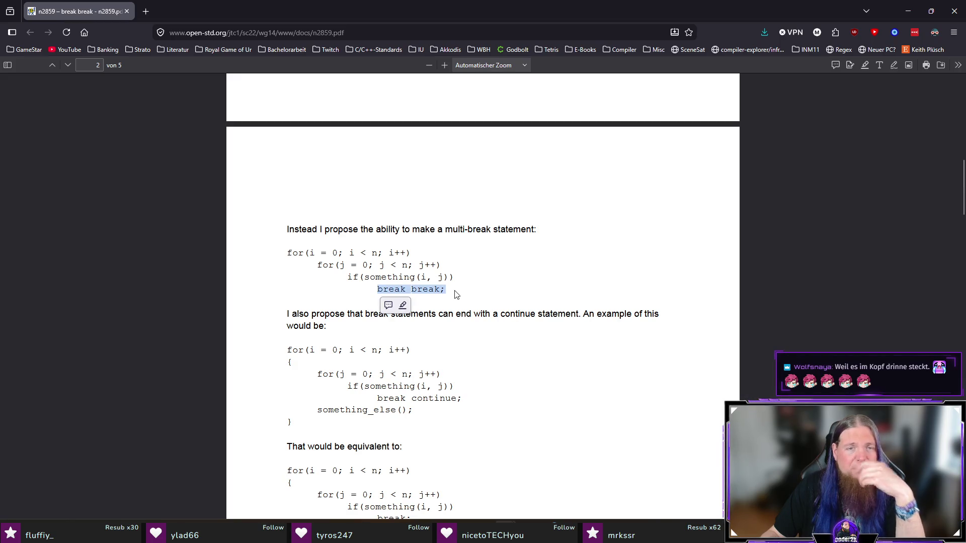
left_click(492, 341)
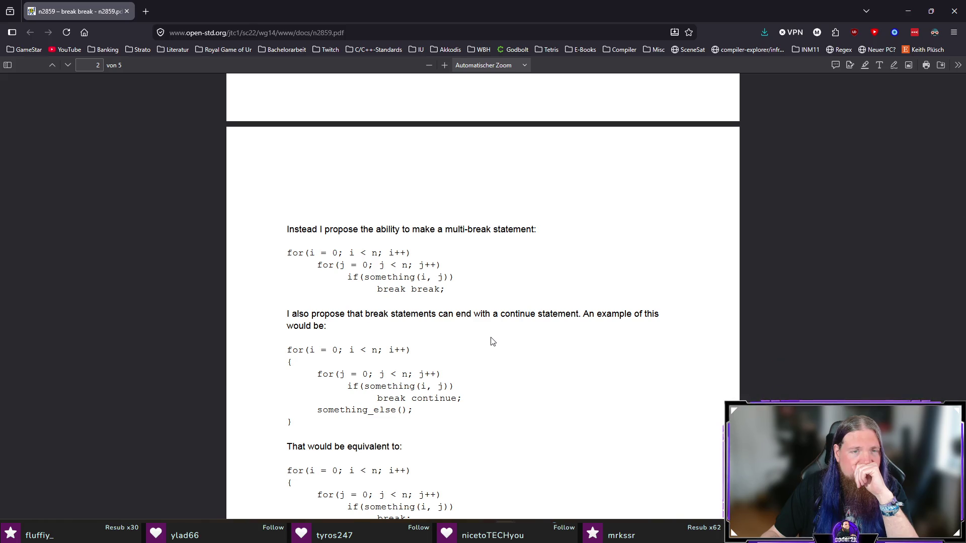
scroll(492, 342, "down", 1)
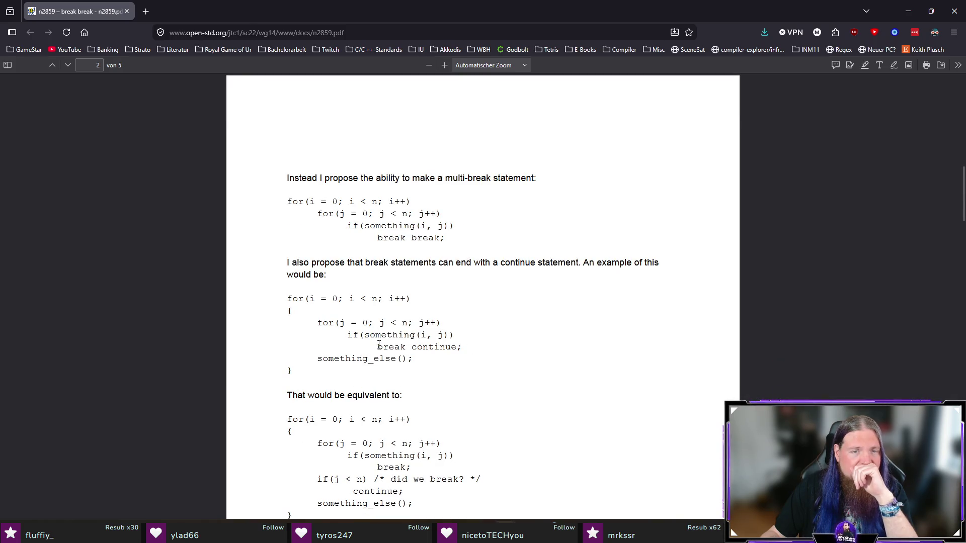
Step: Mark the 'break continue;' example code, then close the browser to return to TeXstudio
left_click_drag(379, 345, 471, 345)
left_click(471, 346)
mouse_move(378, 346)
left_mouse_down()
mouse_move(371, 354)
mouse_move(462, 347)
left_mouse_up()
left_click(371, 354)
left_click(481, 357)
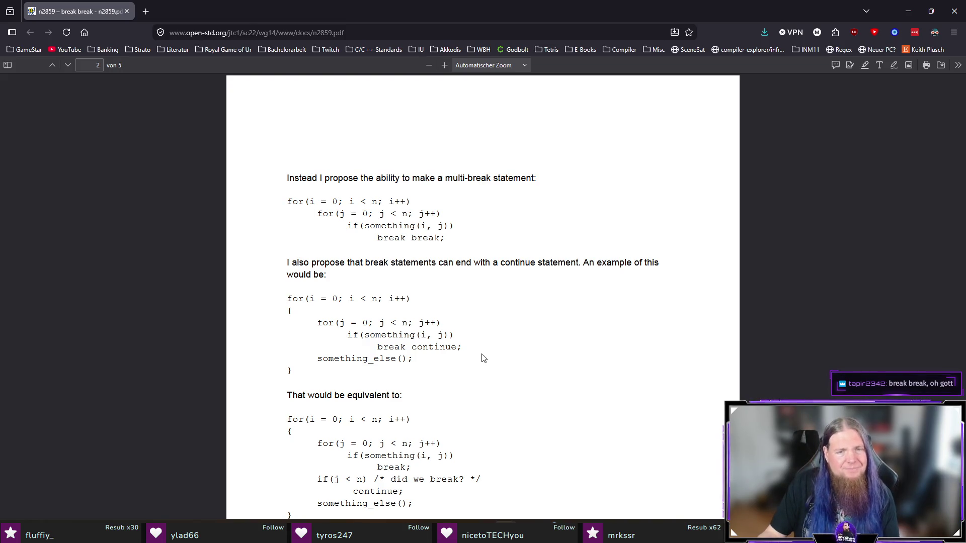
scroll(485, 352, "down", 4)
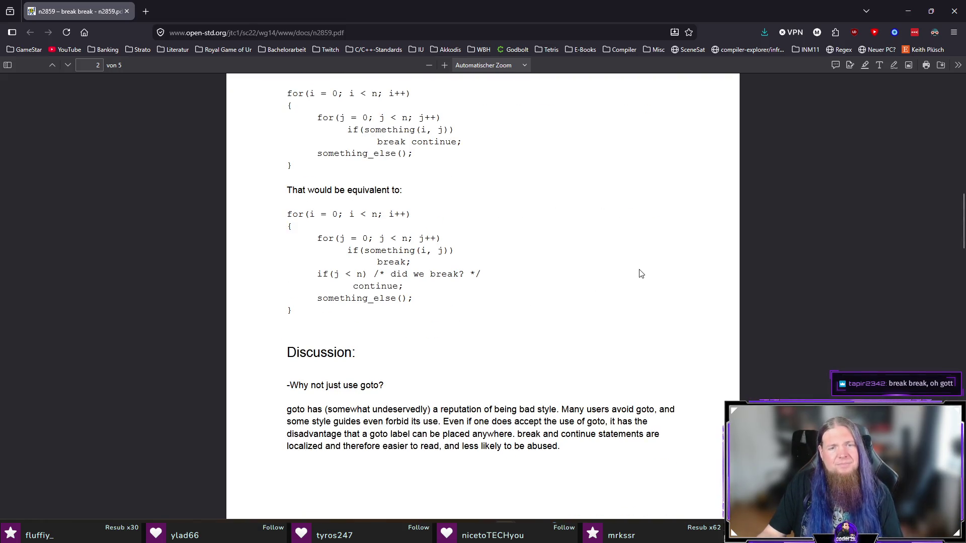
scroll(619, 200, "down", 10)
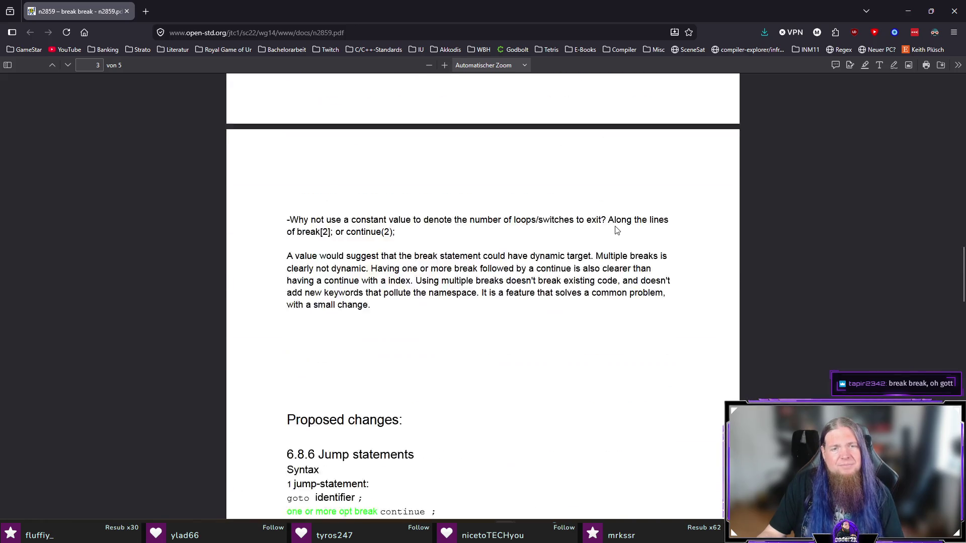
left_click(956, 20)
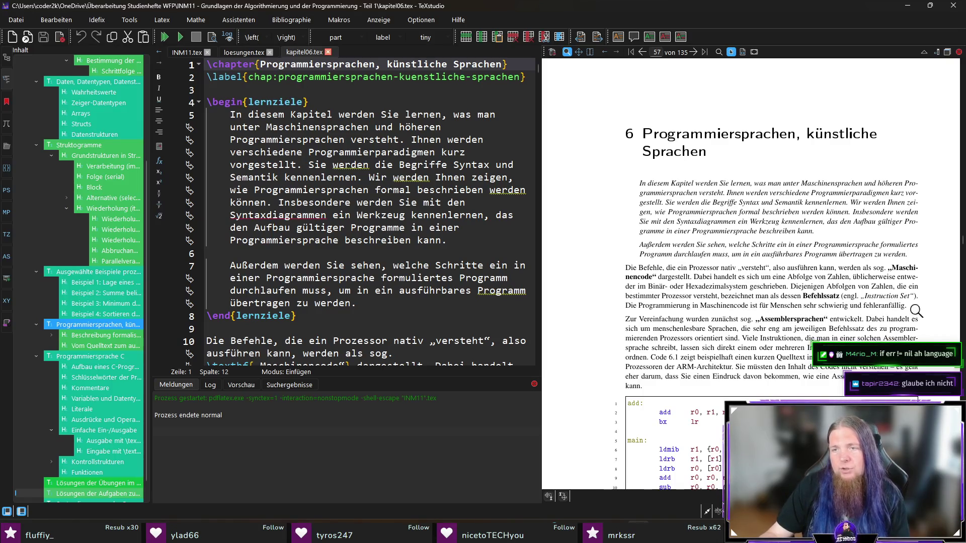
Step: Replace 'schwierig' with 'unübersichtlich, aufwendig' in the Maschinencode paragraph and rebuild with F5
scroll(930, 314, "down", 2)
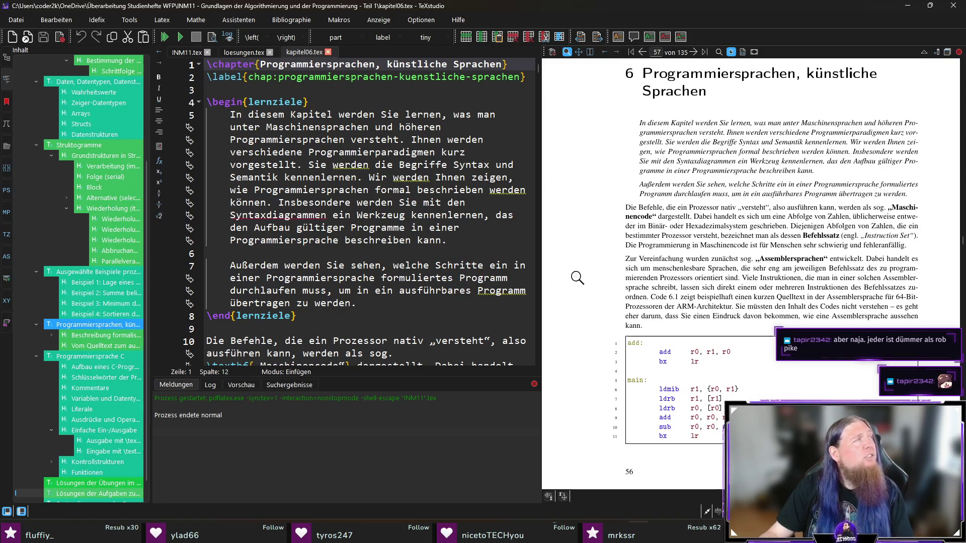
left_click(833, 250, "ctrl")
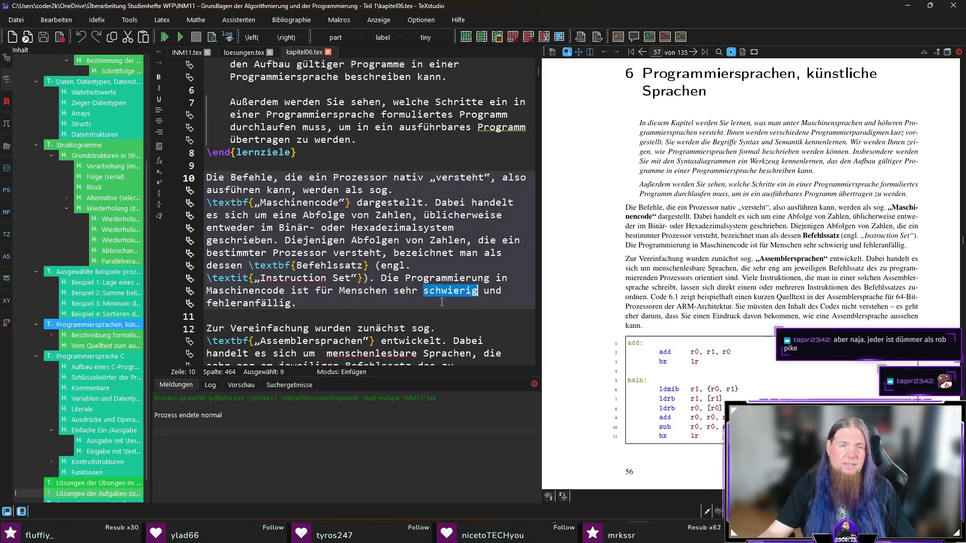
type("unübersichtli")
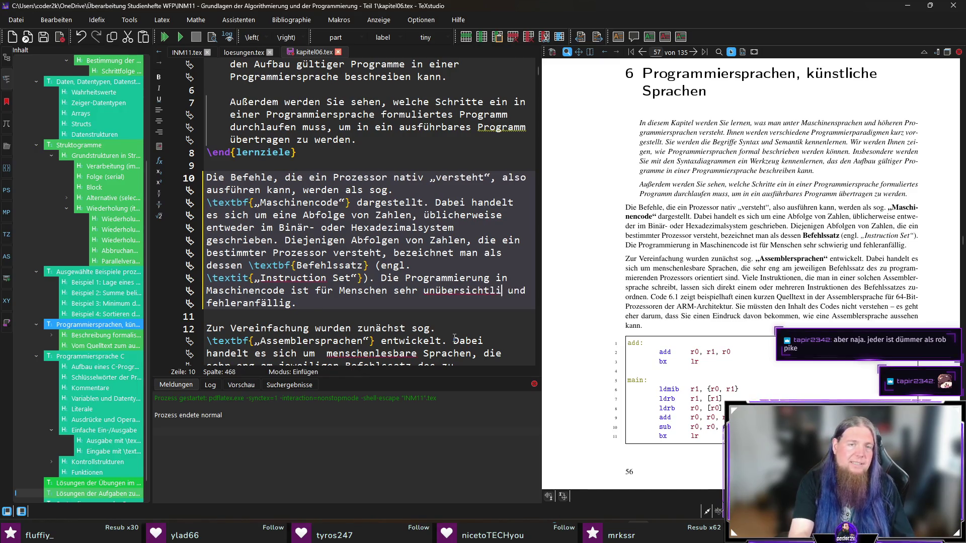
type("ch")
type(", aufwendi")
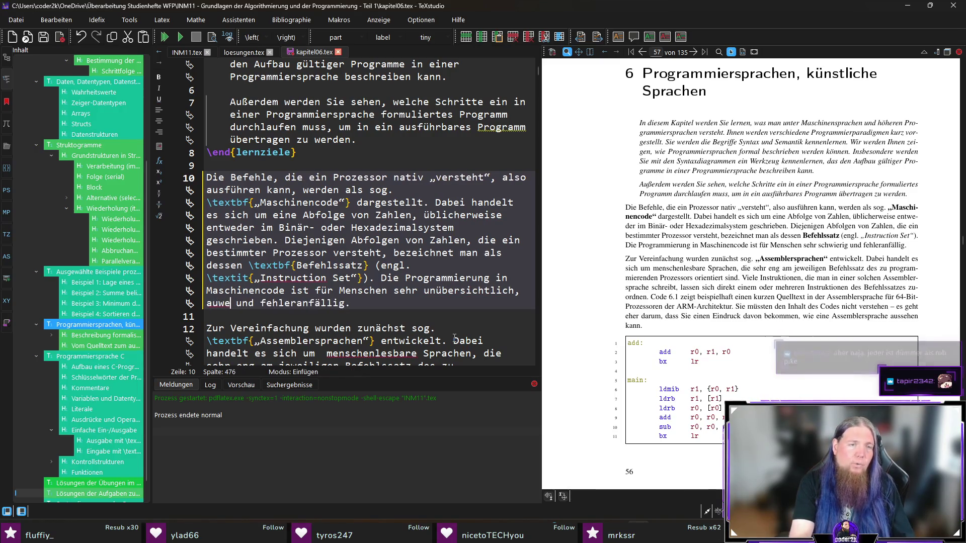
type("g")
key("End")
key("F5")
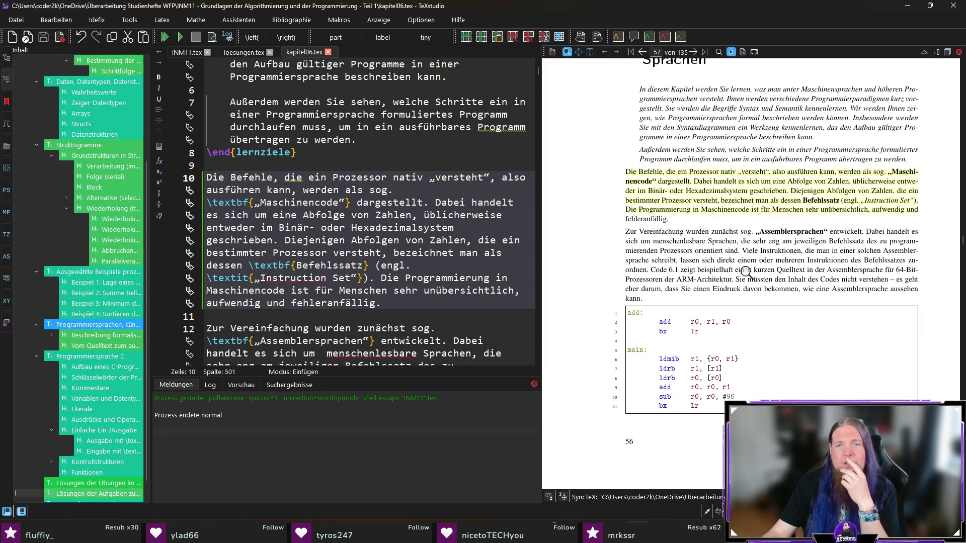
scroll(916, 329, "down", 1)
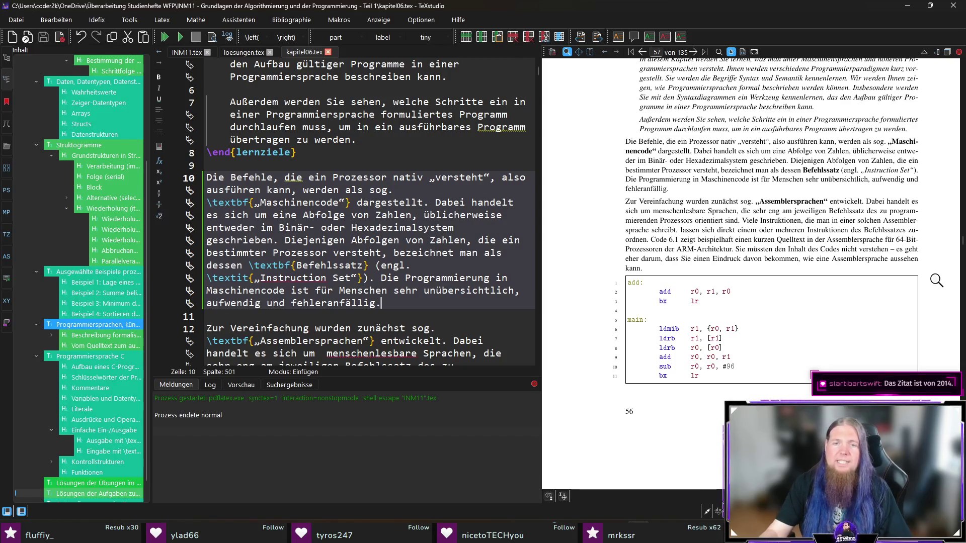
scroll(936, 280, "down", 3)
Step: Correct 'müssten' to 'müssen' in the sentence about not needing to understand the assembly code
left_click_drag(654, 383, 627, 392)
scroll(914, 329, "up", 2)
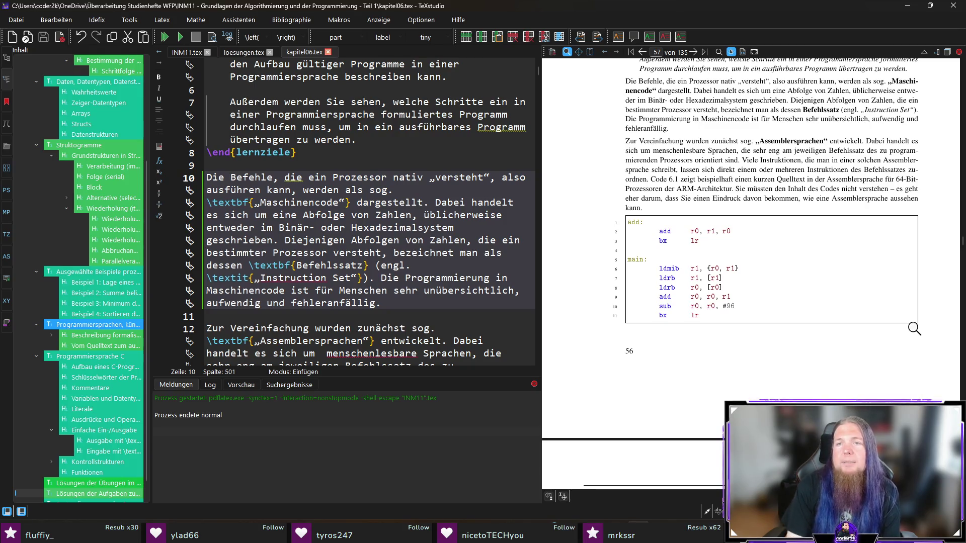
left_click(815, 191)
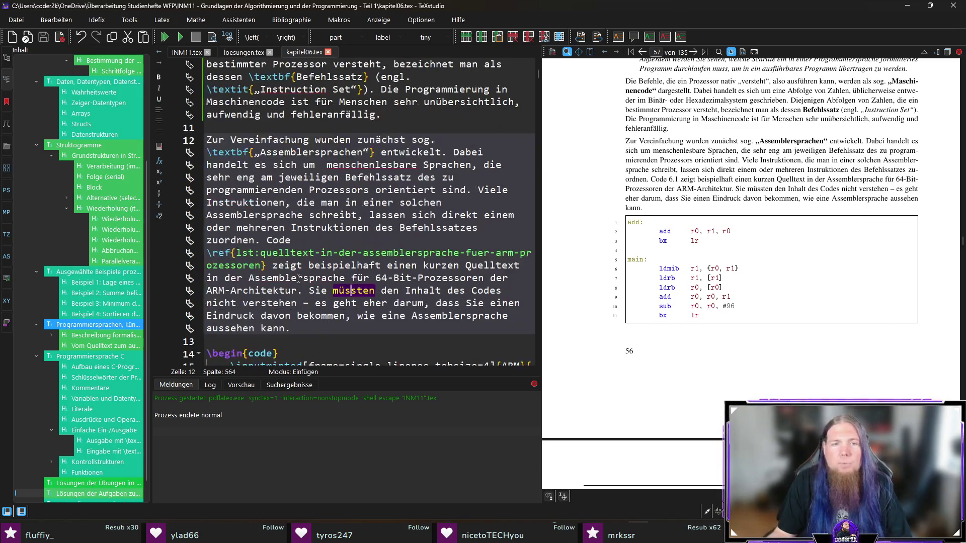
left_click(364, 292)
key("BackSpace")
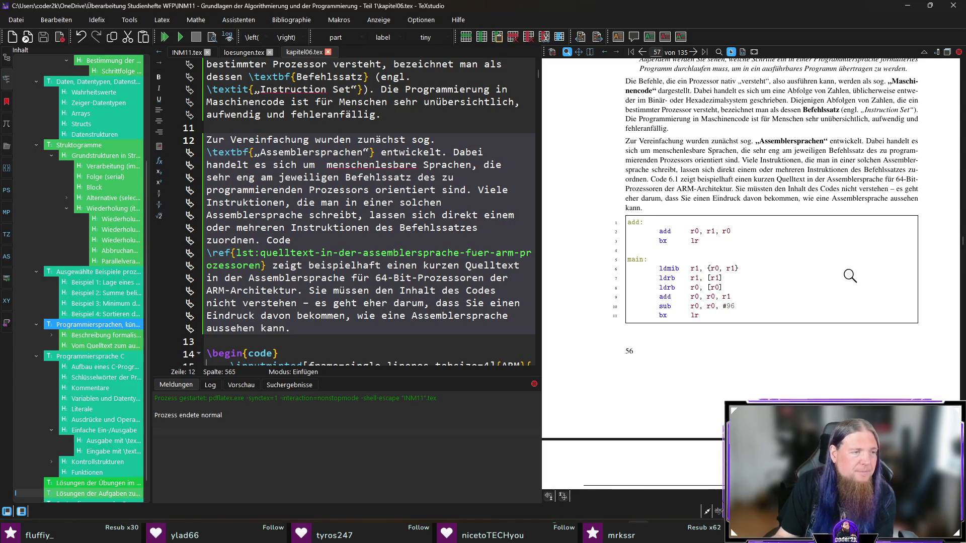
scroll(850, 275, "down", 5)
scroll(849, 275, "down", 2)
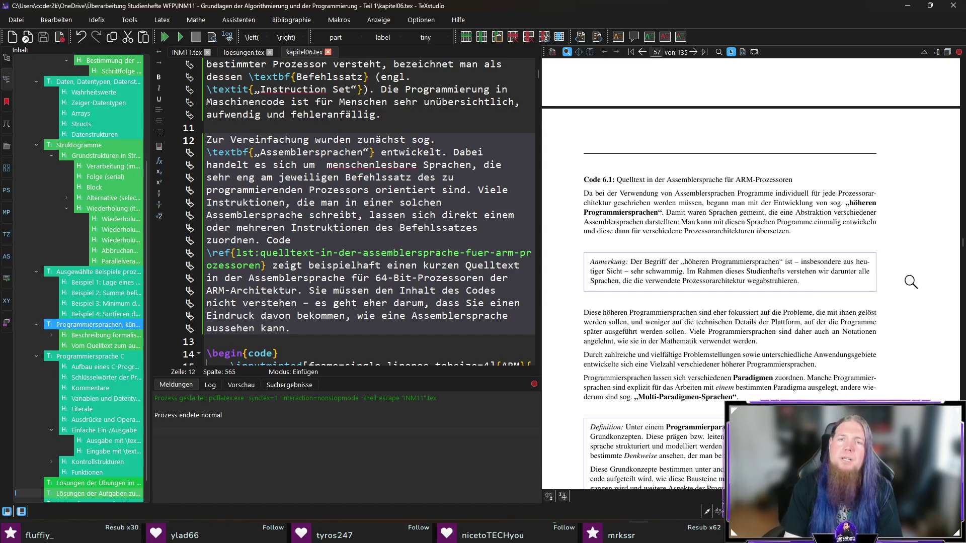
left_click(670, 222, "ctrl")
key("BackSpace")
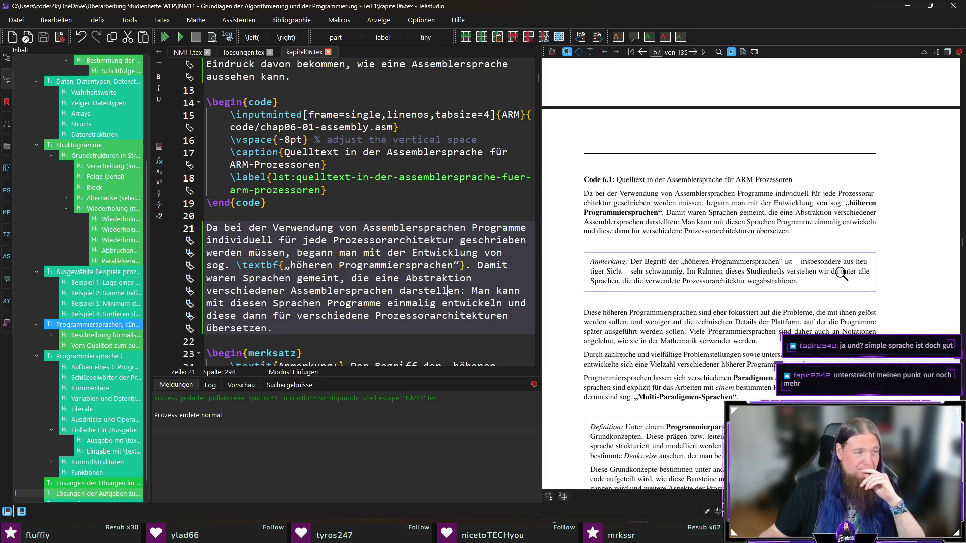
left_click(373, 324)
key("F5")
scroll(373, 323, "down", 1)
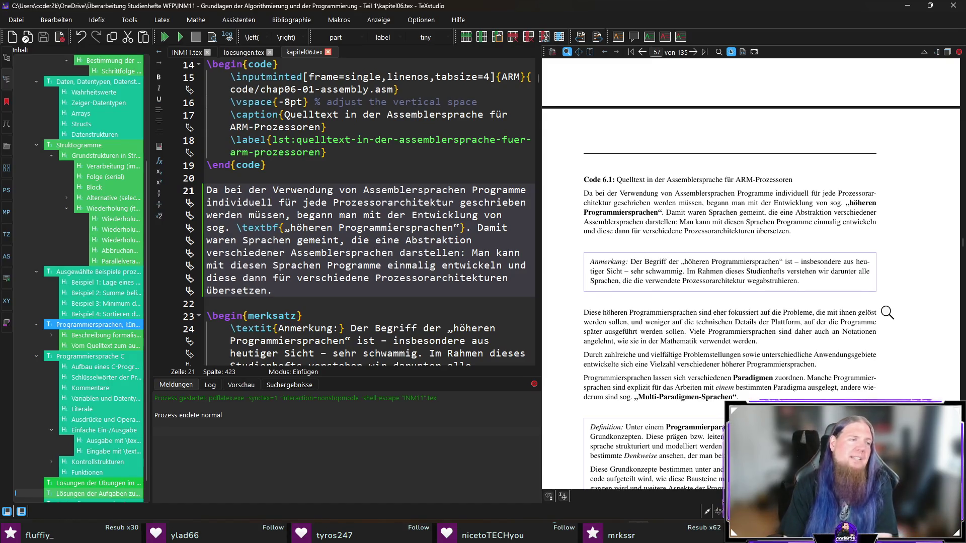
scroll(887, 312, "down", 1)
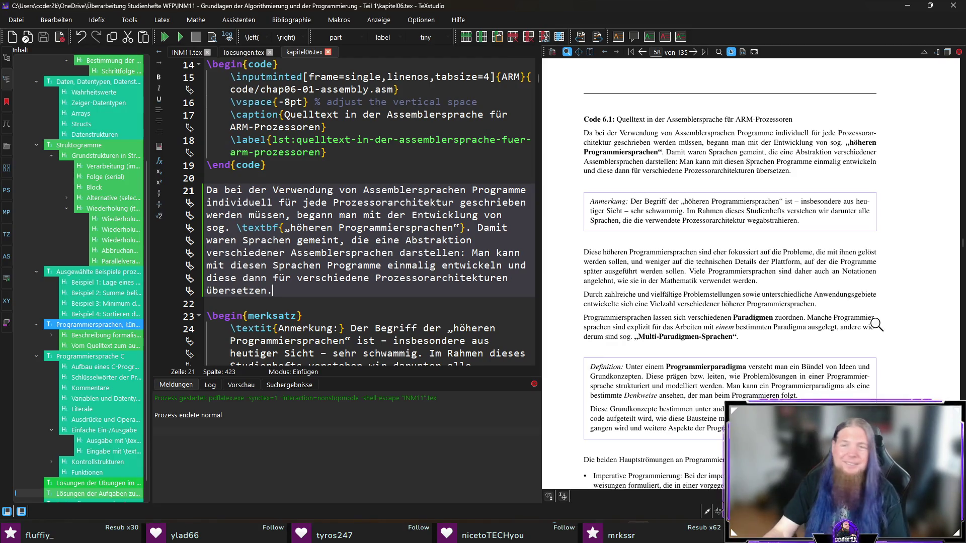
scroll(918, 318, "down", 1)
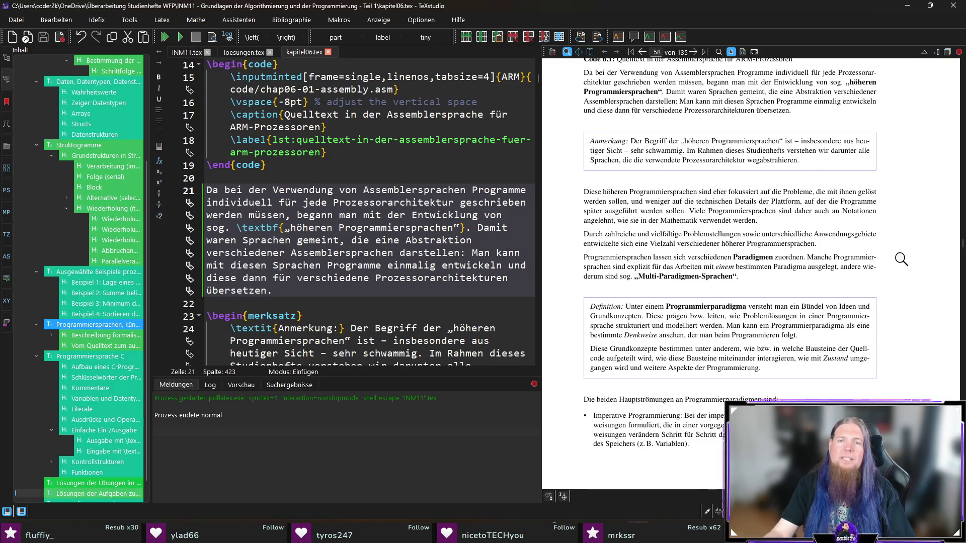
scroll(901, 260, "down", 3)
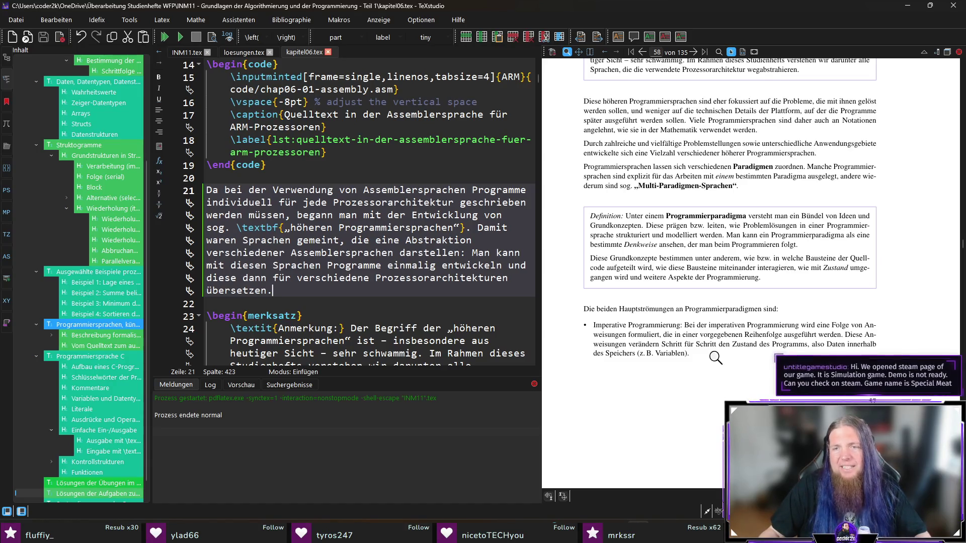
left_click(689, 333)
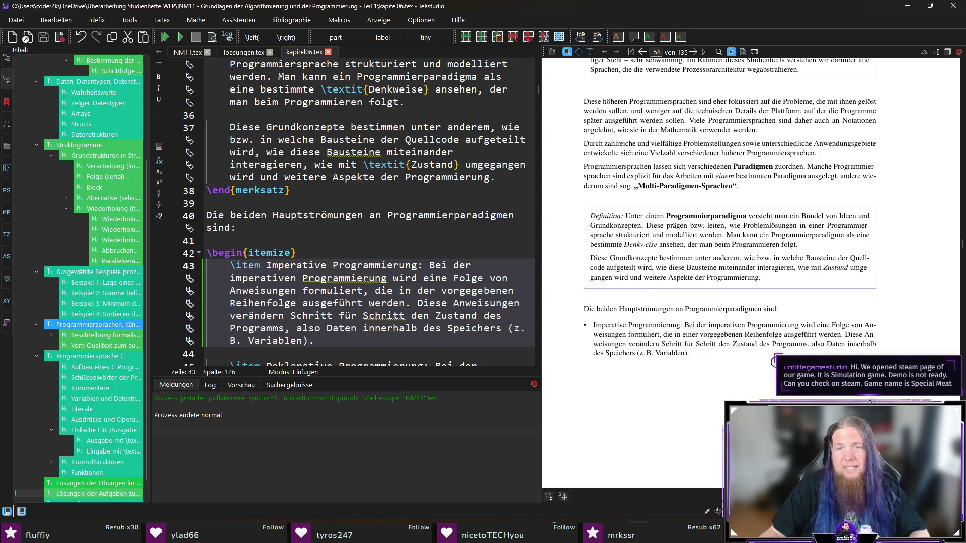
Step: Scroll the preview down into the declarative programming text on page 58
scroll(674, 367, "down", 3)
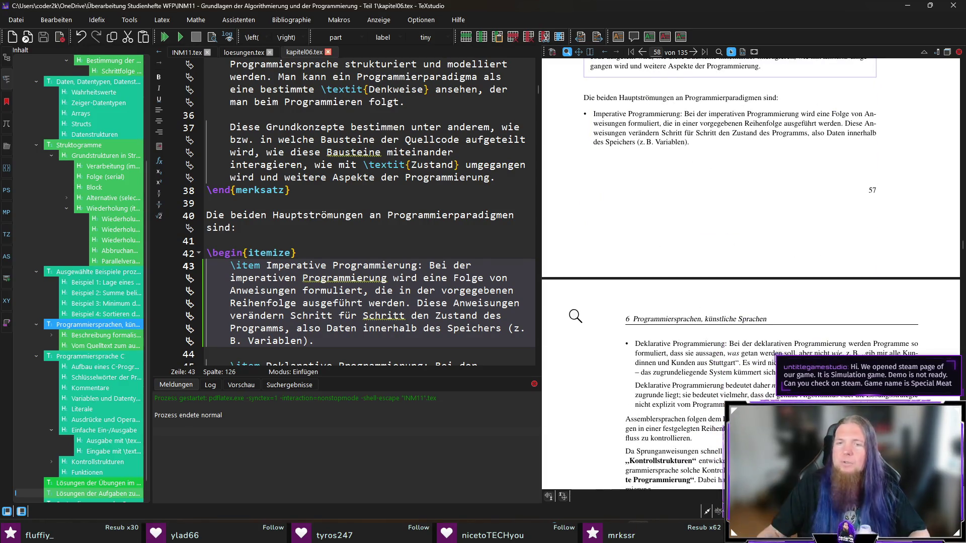
scroll(575, 316, "down", 1)
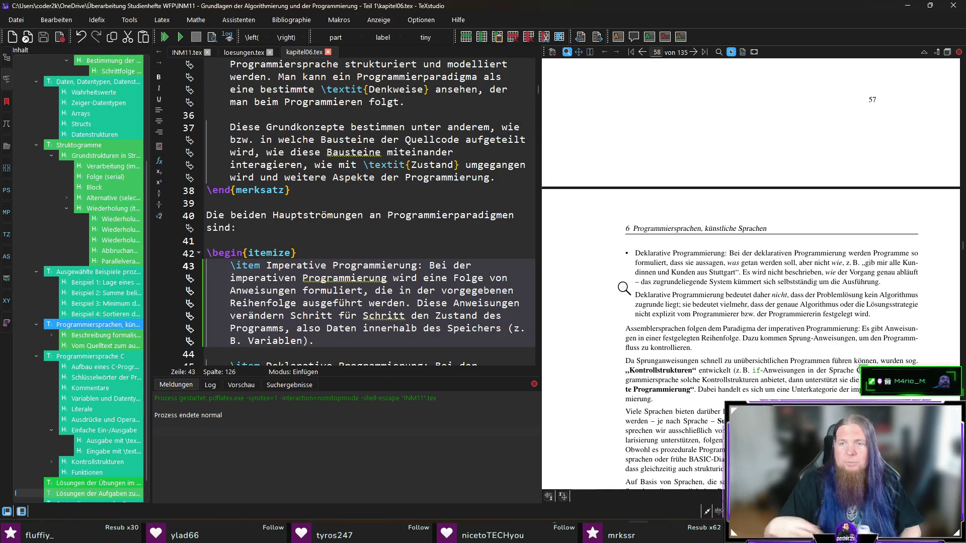
Step: Scroll the preview back to the Imperative Programmierung bullet at the foot of page 57
scroll(592, 298, "down", 1)
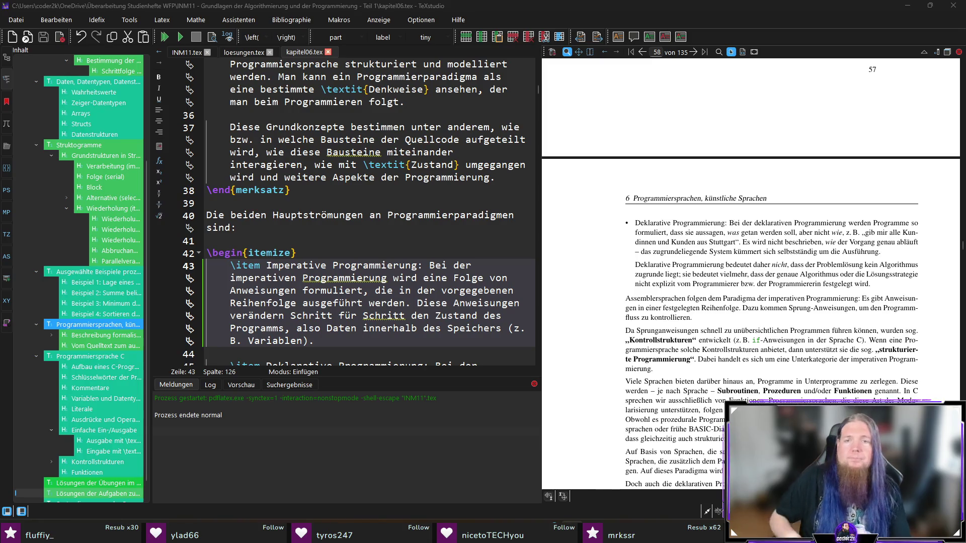
scroll(631, 309, "up", 3)
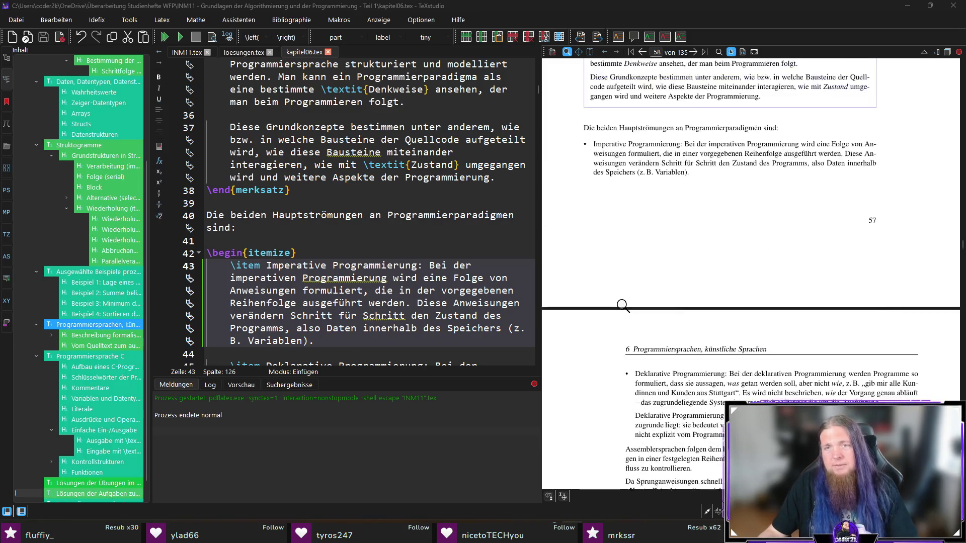
mouse_move(622, 180)
left_mouse_down()
mouse_move(607, 182)
mouse_move(845, 180)
left_mouse_up()
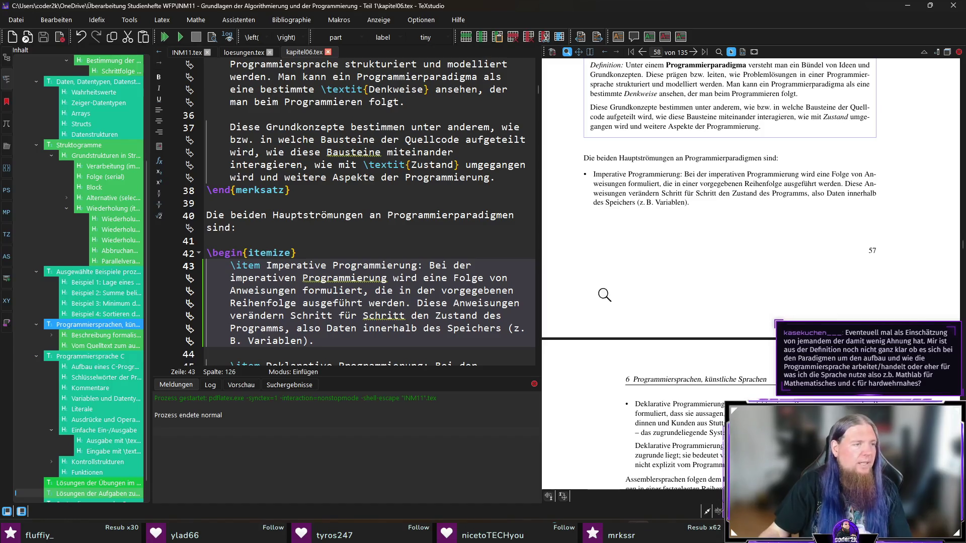
scroll(679, 263, "down", 2)
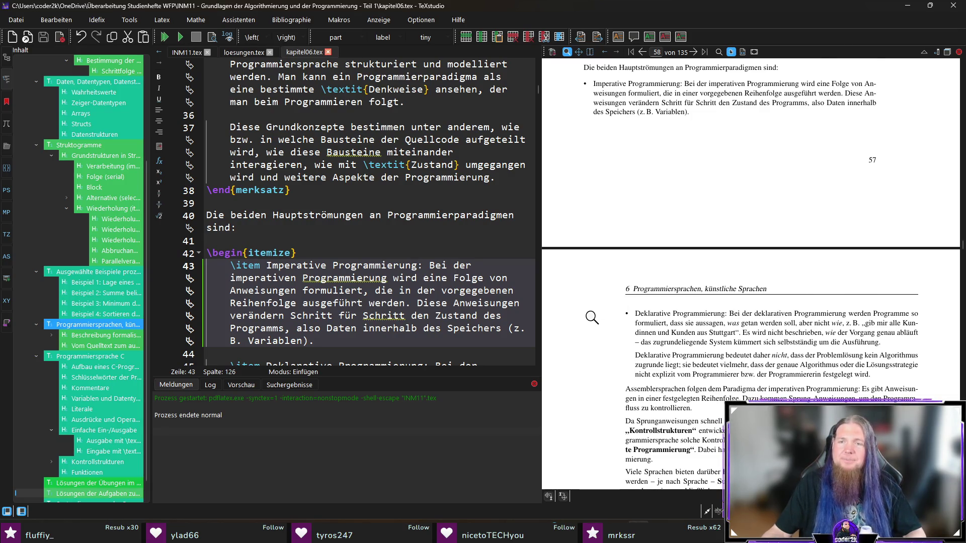
Step: Scroll the preview to the Programmierparadigma definition box above the paradigms list on page 58
scroll(592, 317, "down", 2)
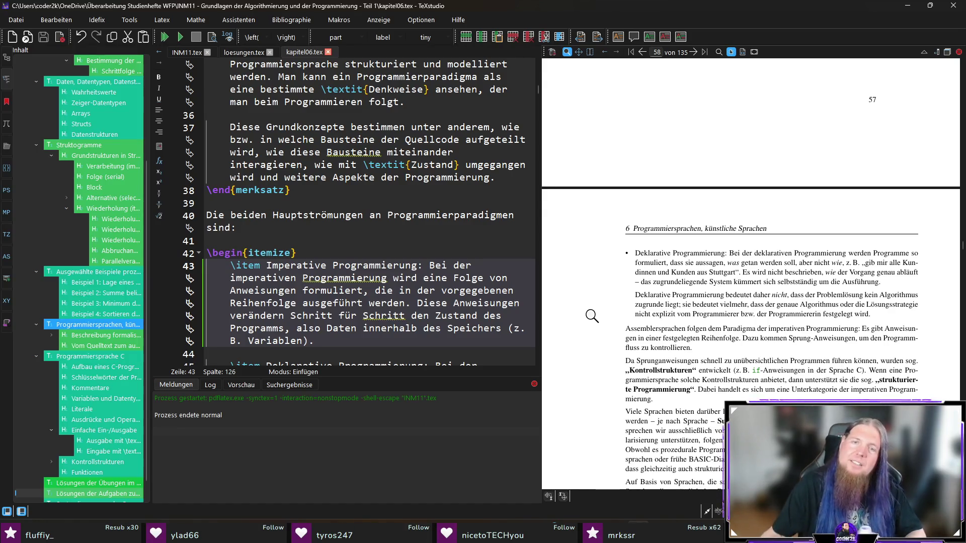
scroll(591, 316, "down", 4)
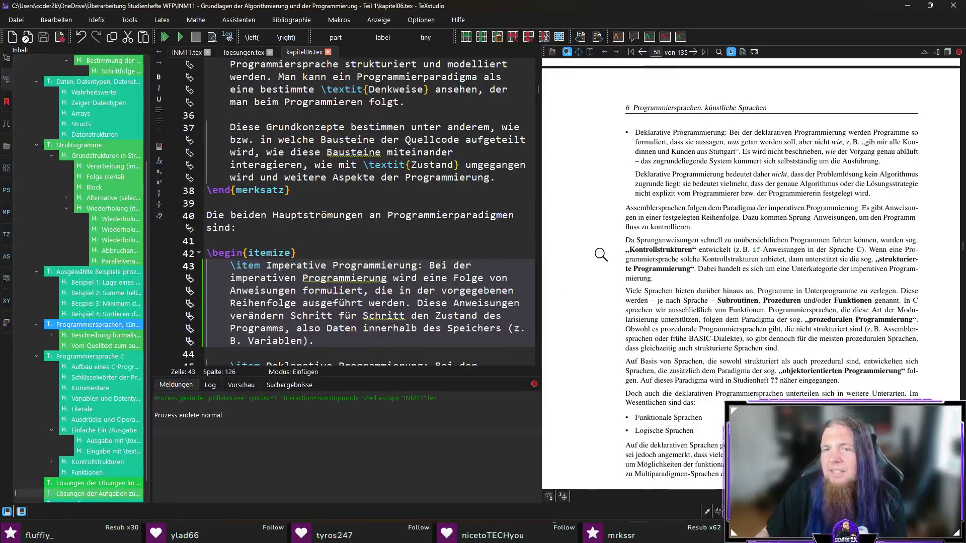
scroll(599, 245, "down", 1)
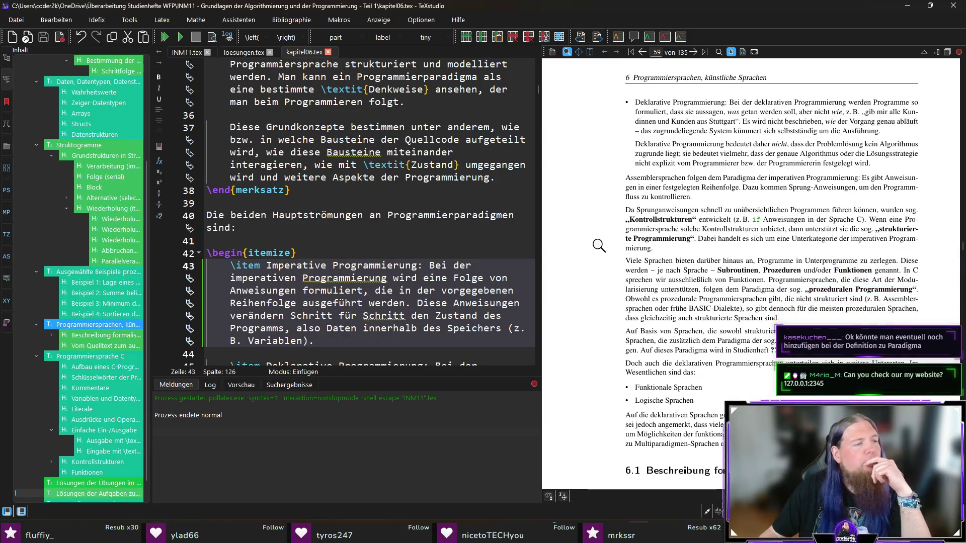
scroll(599, 245, "up", 5)
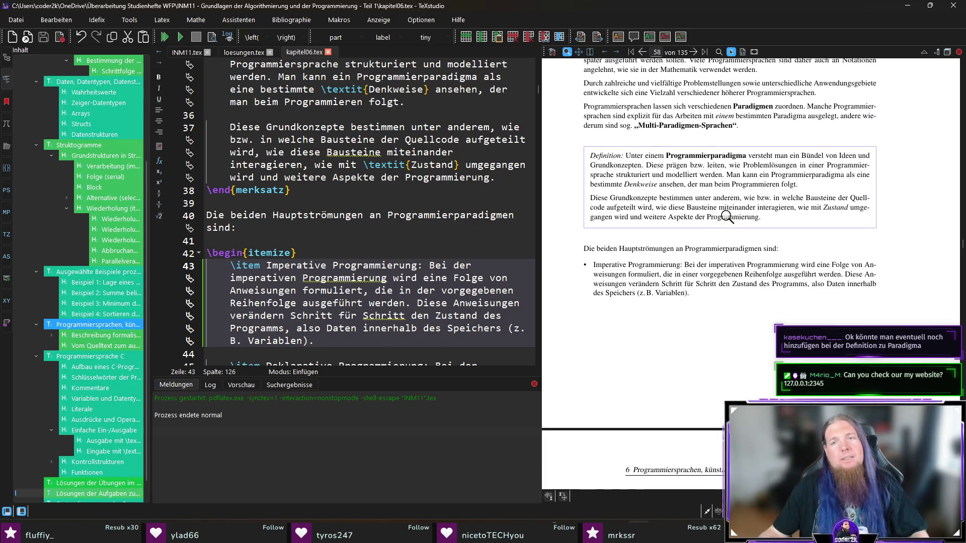
scroll(382, 226, "down", 7)
Step: Start a new paragraph after the declarative programming text: 'Es geht hierbei nicht um die vorrangigen'
left_click(476, 290)
key("Return")
key("Return")
type("Es geht hie")
type("rbei nicht zwangsläu")
type("fig")
key("BackSpace")
key("BackSpace")
key("BackSpace")
type("um die ")
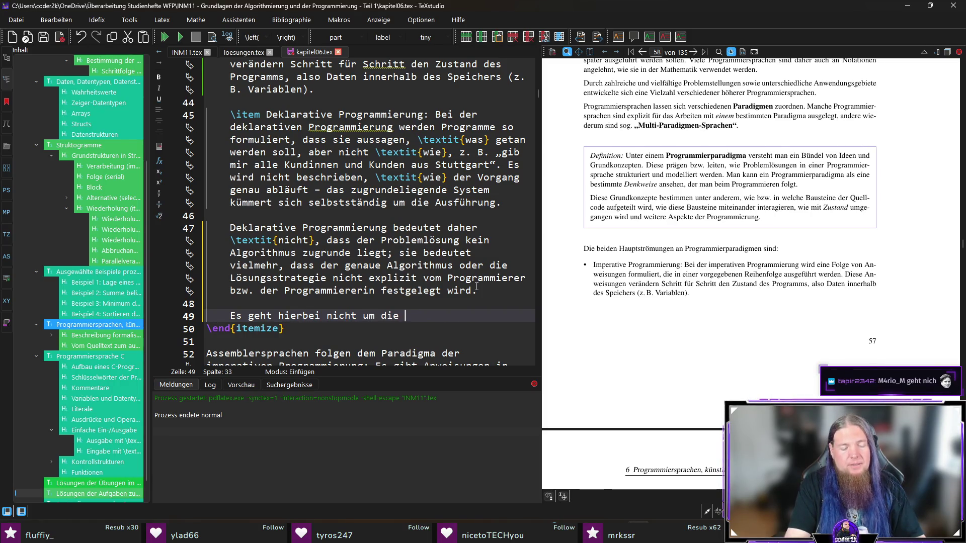
type("vorrangingen")
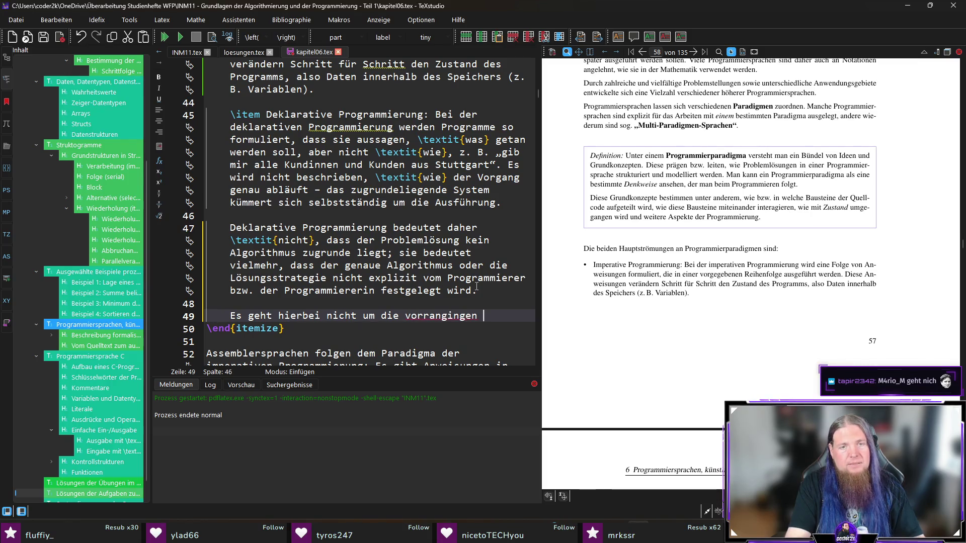
key("BackSpace")
key("BackSpace")
key("BackSpace")
Step: Finish it with 'Einsatzzwecke einer Programmiersprache, sondern um die Struktur der in ihr formulierten Programme.' and save
type("gen Einsatzzwc")
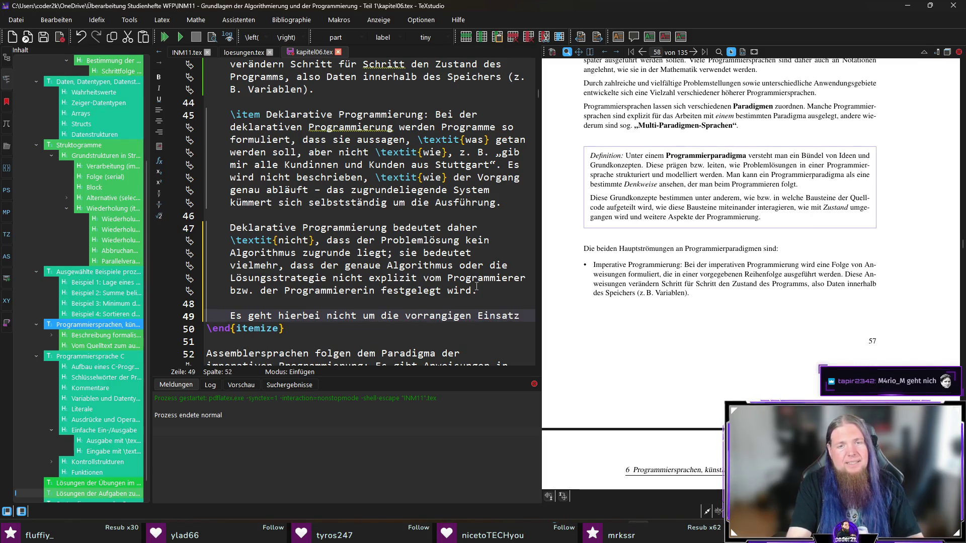
key("BackSpace")
type("ecke einer ")
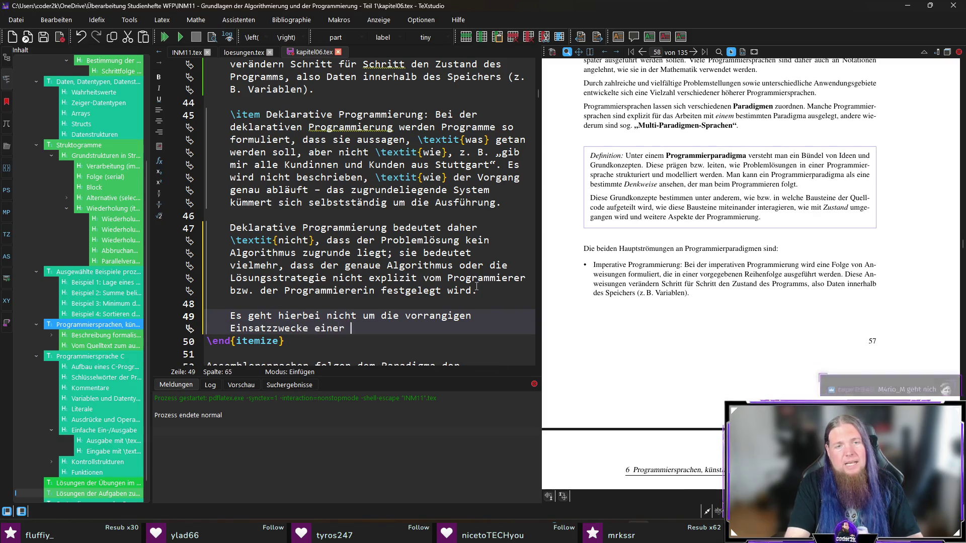
type("Programmierspra")
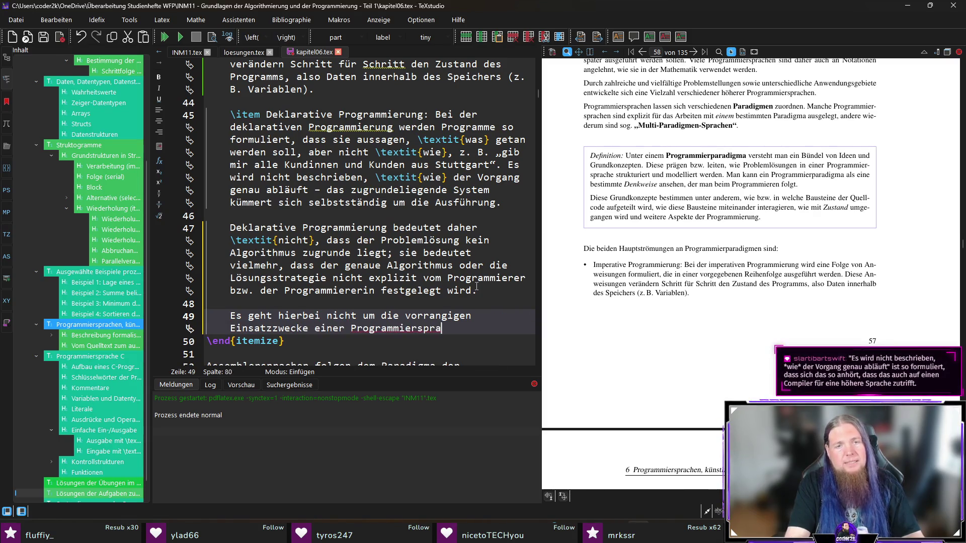
type("che, sondern u")
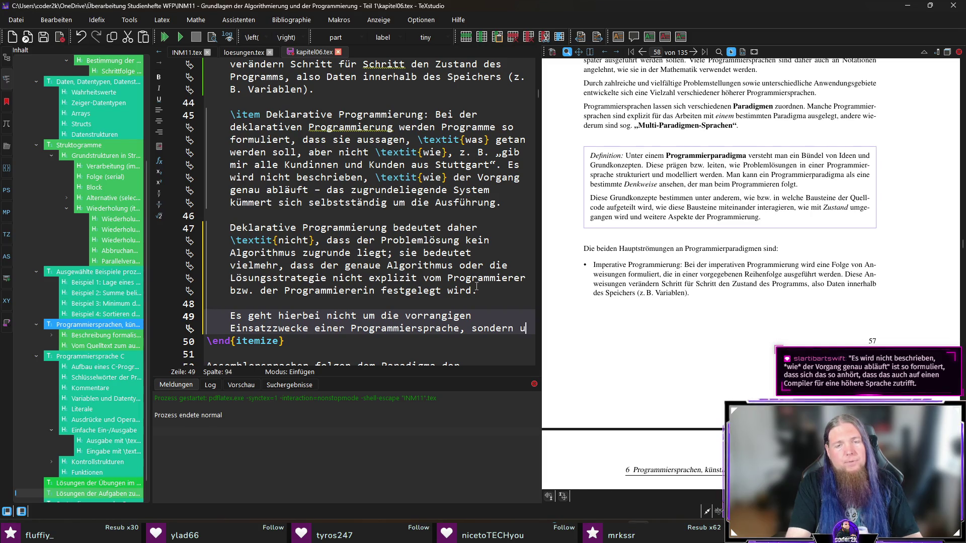
type("m die ")
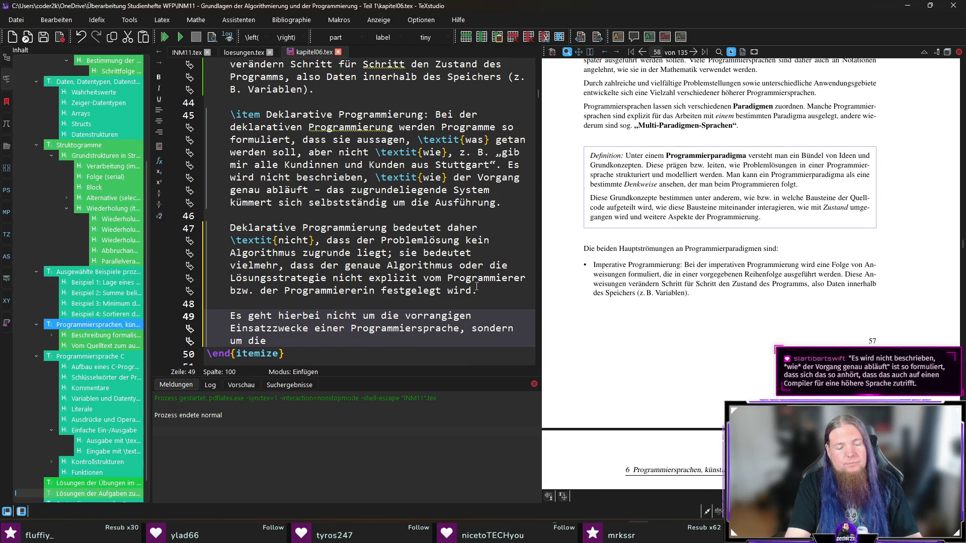
type("Struktur der ")
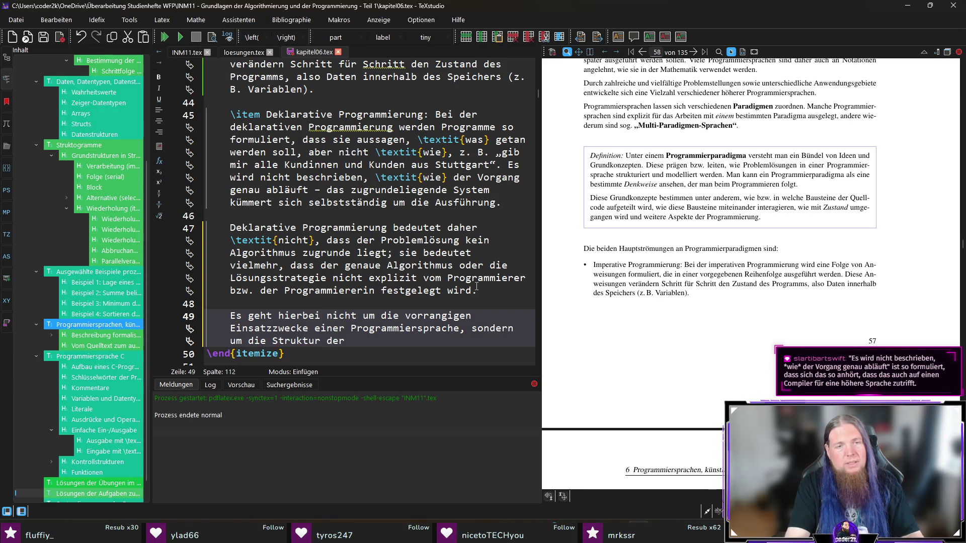
type("mit ihr g")
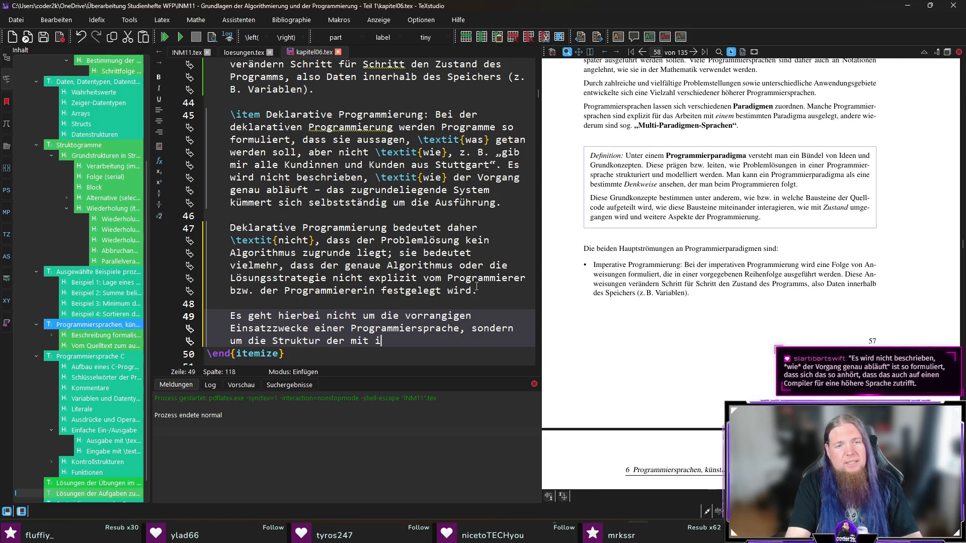
key("BackSpace")
key("BackSpace")
key("BackSpace")
type("in ihr ")
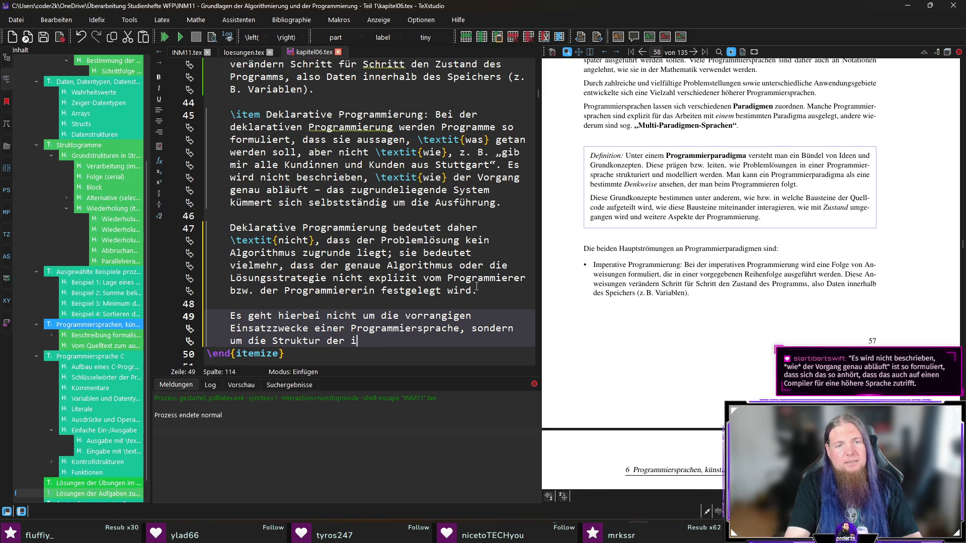
type("formul")
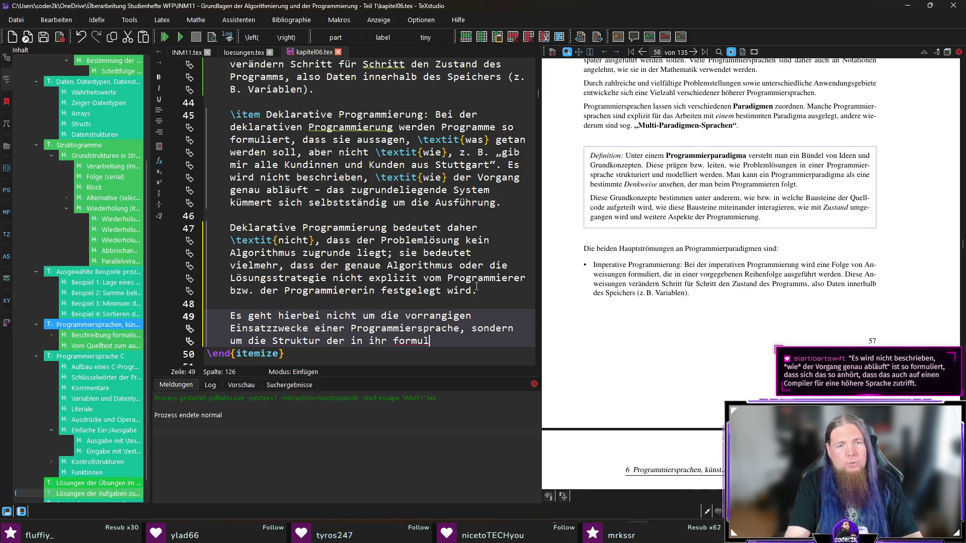
type("ierten Programme.")
key("ctrl+s")
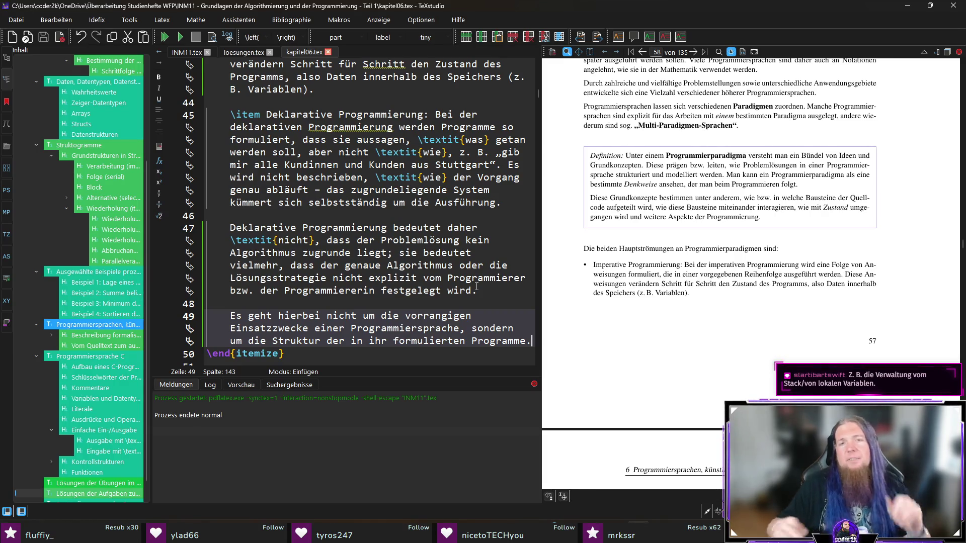
Step: Sync the editor to the declarative programming bullet and recompile the PDF
left_click(503, 354)
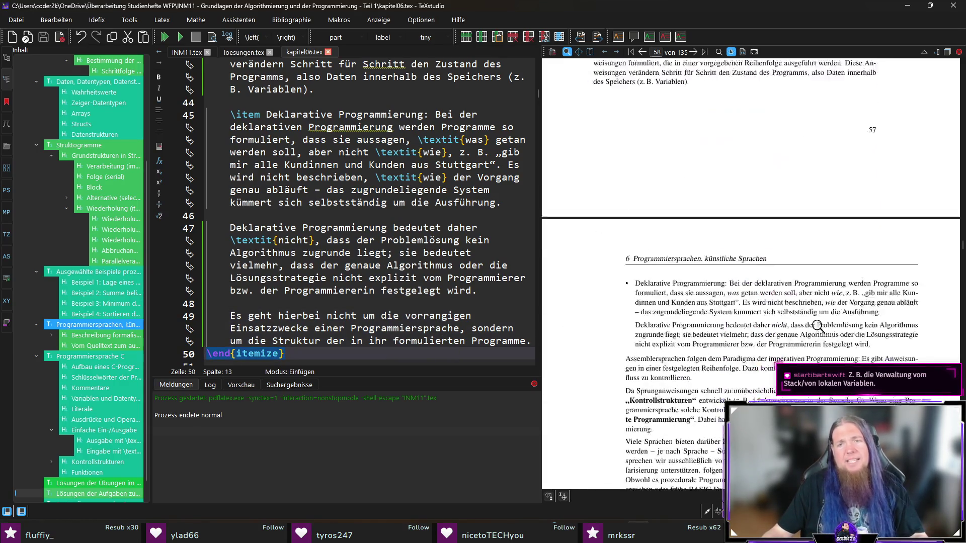
scroll(676, 300, "up", 1)
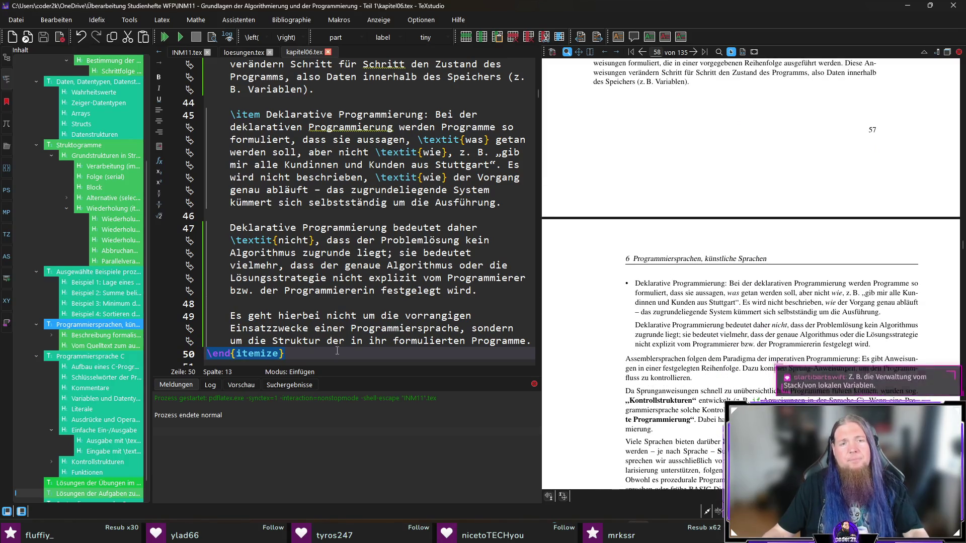
left_click(649, 285, "ctrl")
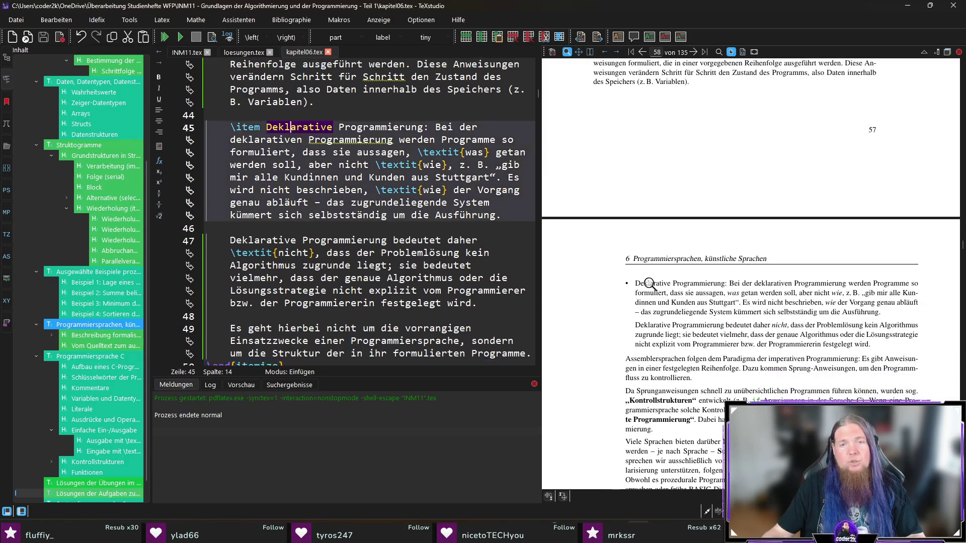
scroll(352, 272, "down", 2)
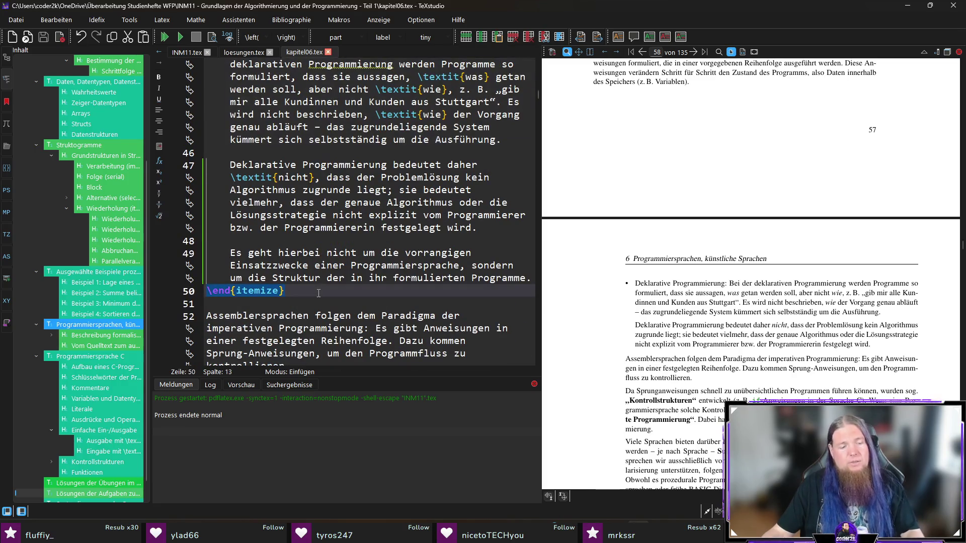
key("F5")
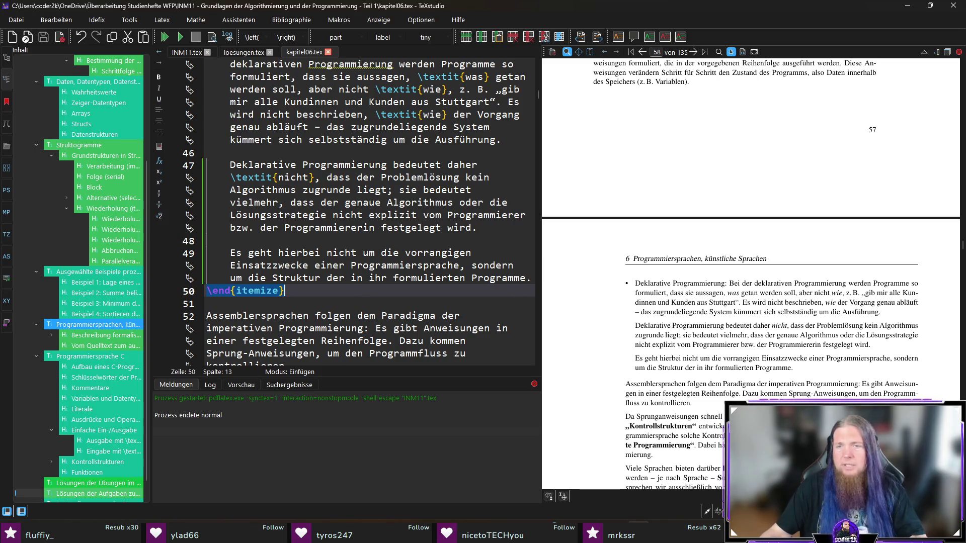
Step: Remove the program-structure sentence and its leftover blank lines from the declarative programming item
left_click(666, 358, "ctrl")
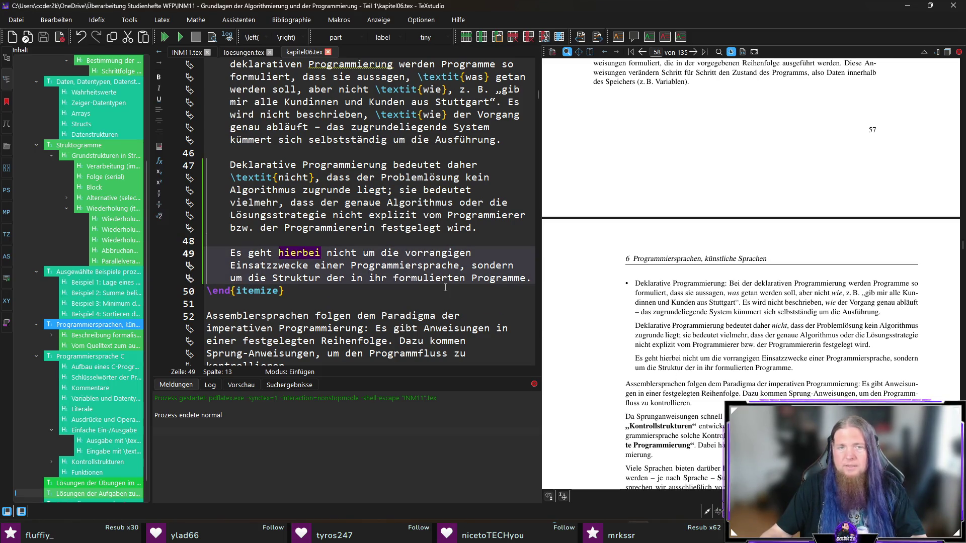
triple_click(230, 250)
key("ctrl+c")
key("BackSpace")
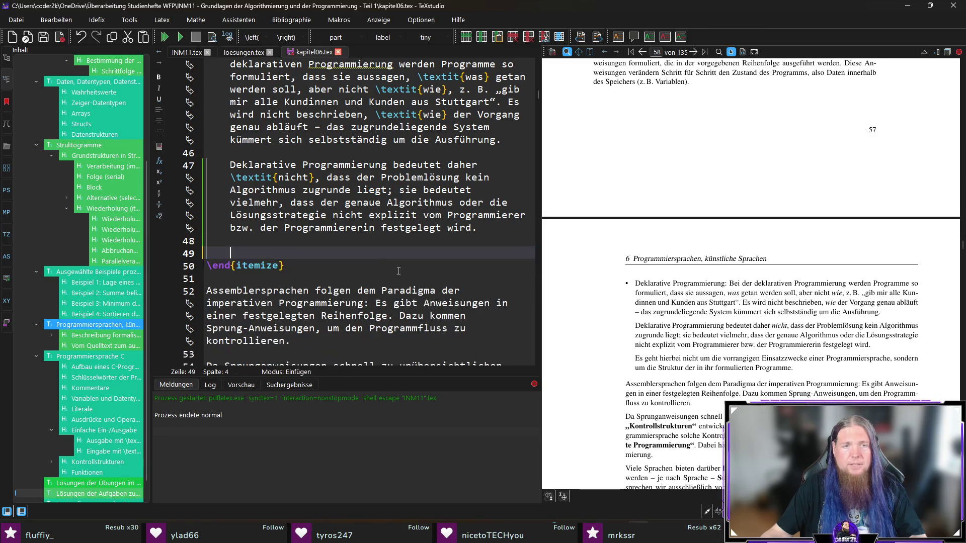
key("BackSpace")
key("BackSpace")
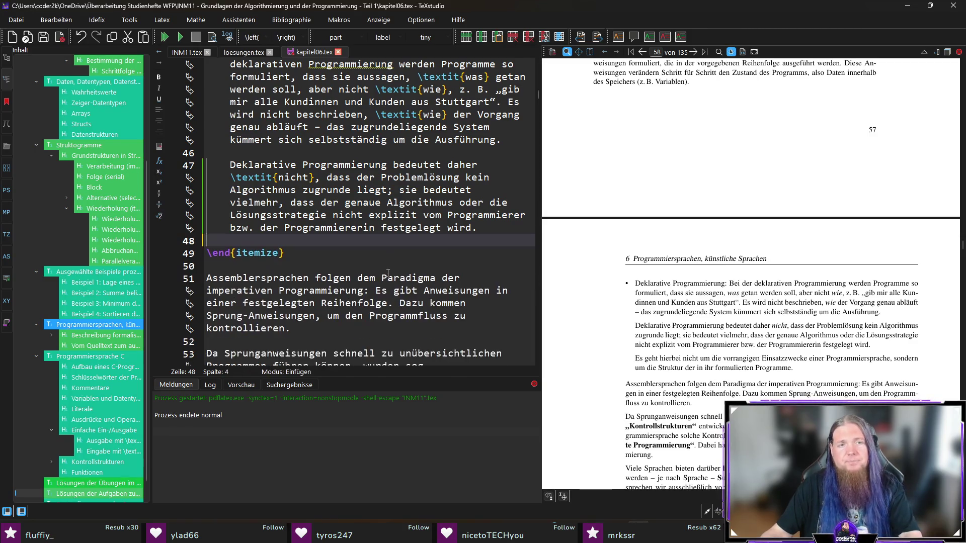
Step: Paste the sentence as a new paragraph at the end of the Programmierparadigma definition box and recompile
scroll(748, 329, "up", 3)
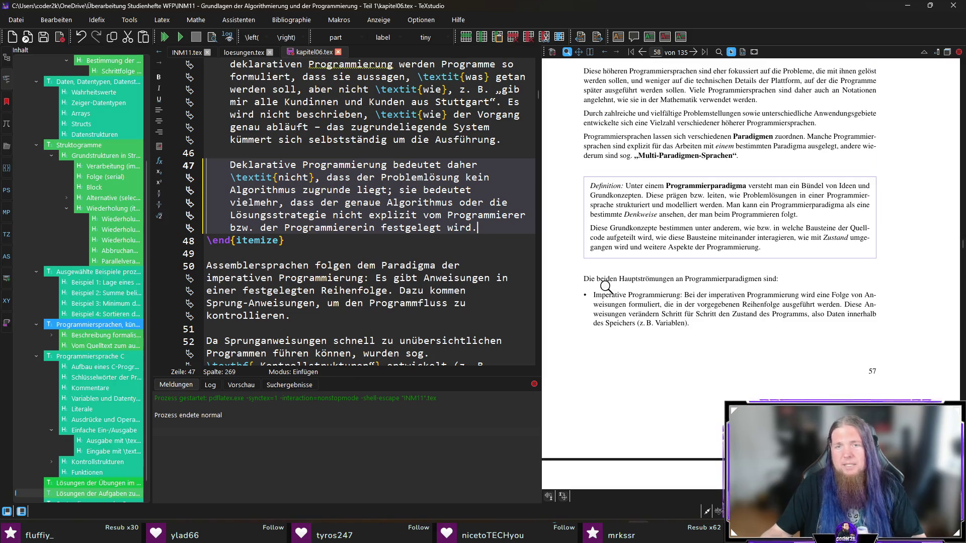
left_click(601, 279, "ctrl")
left_click(499, 160)
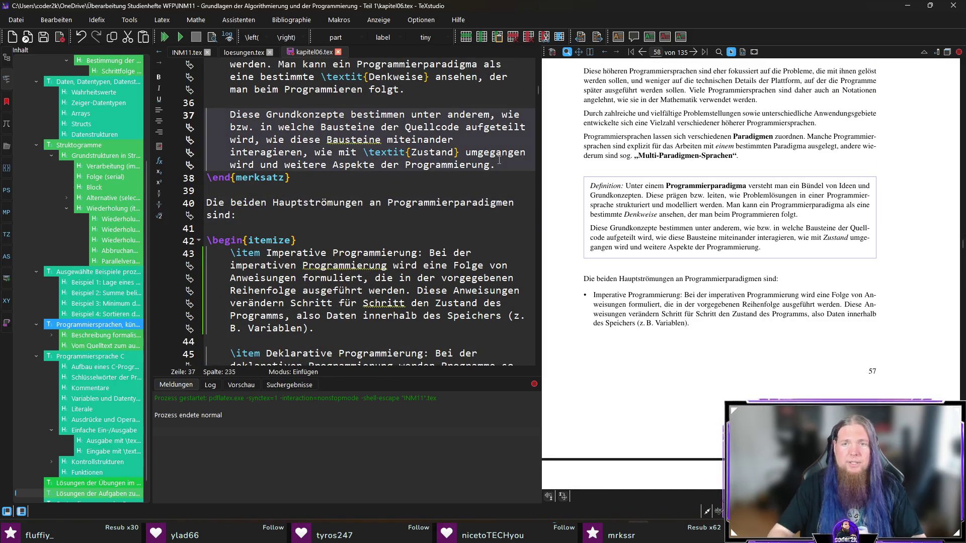
key("Return")
key("Return")
key("ctrl+v")
key("F5")
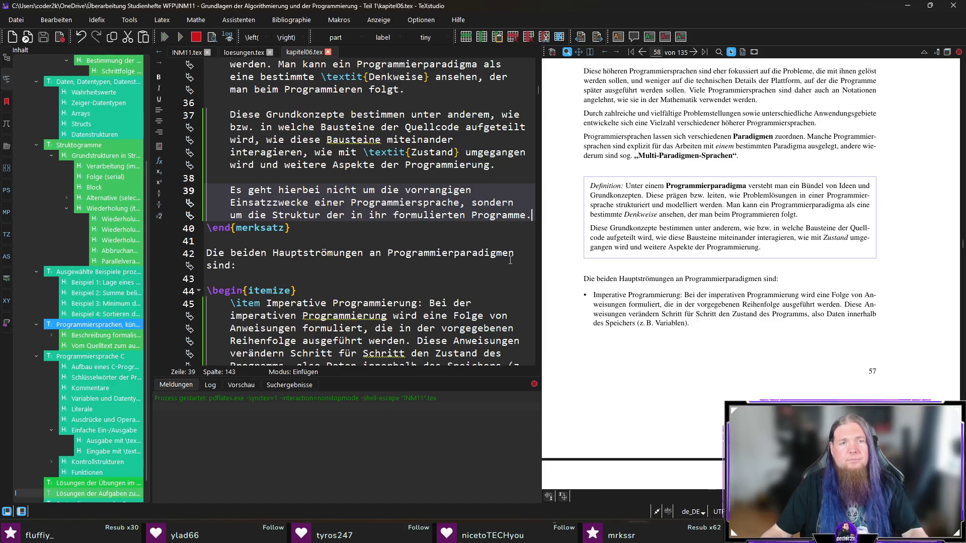
scroll(364, 237, "up", 1)
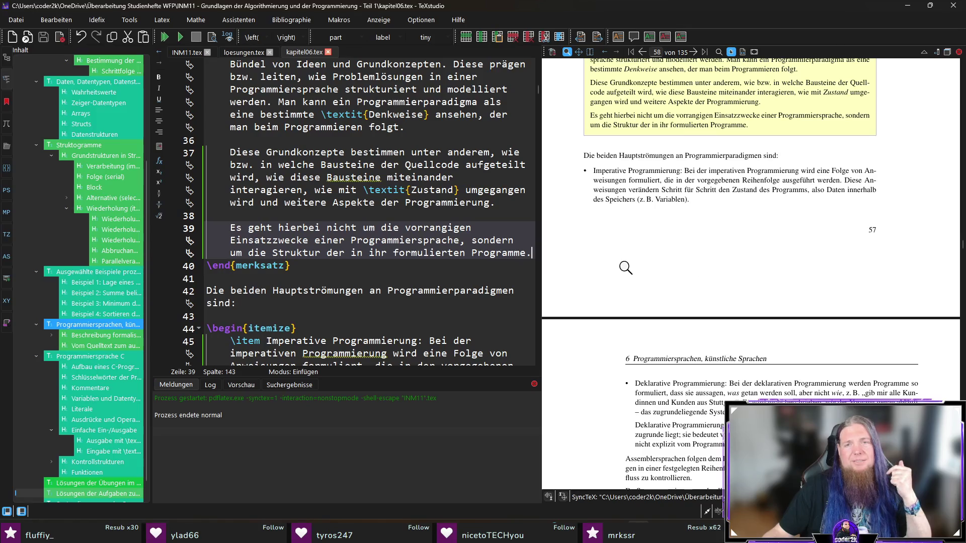
Step: Scroll through the recompiled PDF to check the updated definition box and the following page 58
scroll(629, 267, "down", 2)
scroll(734, 303, "down", 1)
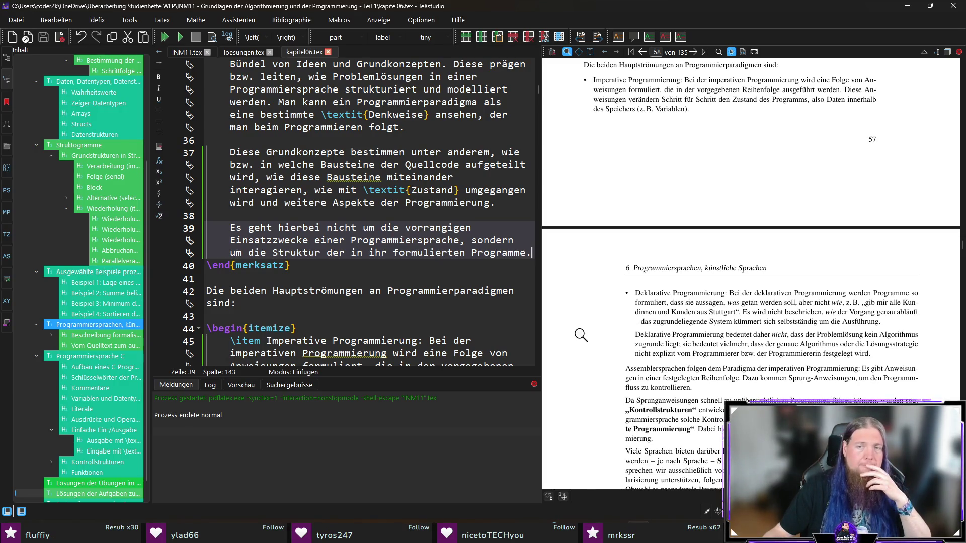
scroll(581, 335, "down", 2)
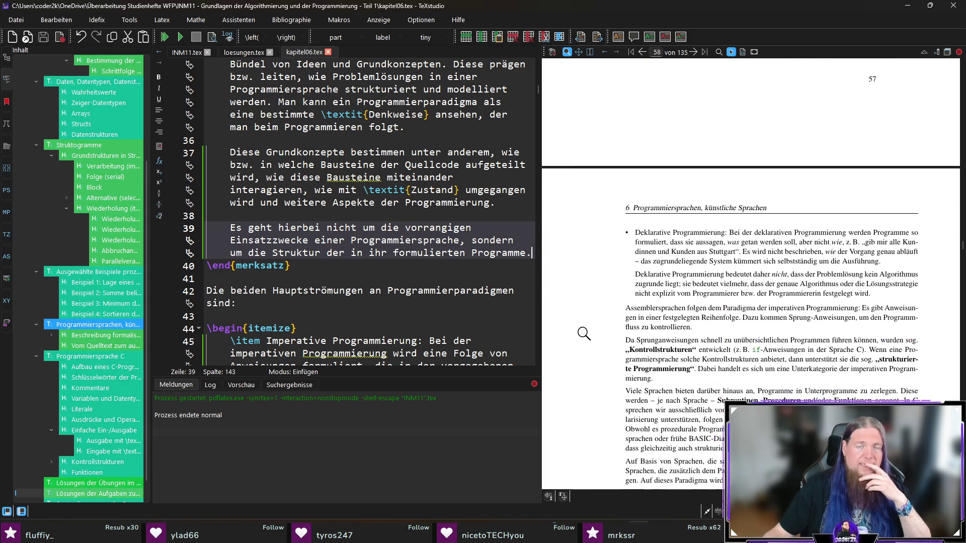
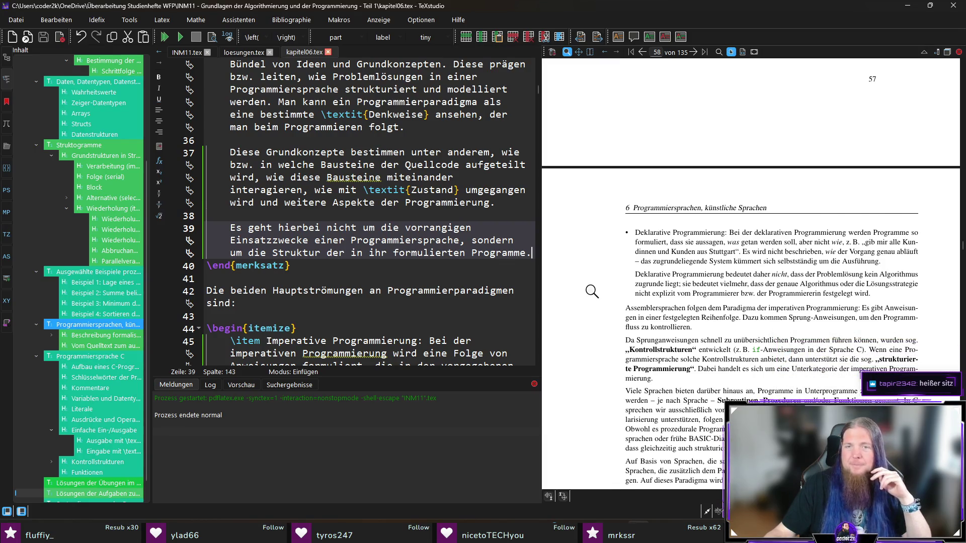
Step: Find the prozeduralen Programmierung passage on line 56, delete 'sog.' before the bold term, and save
scroll(592, 289, "down", 3)
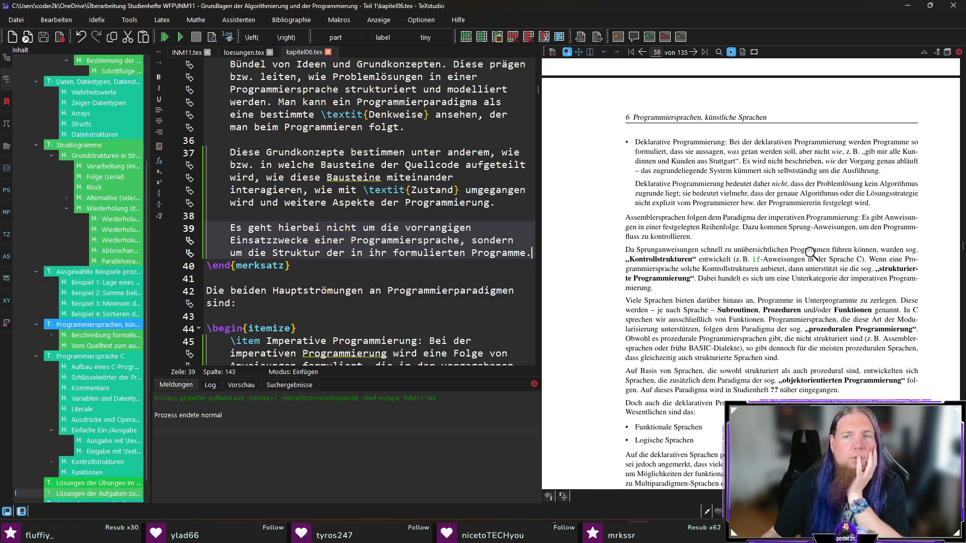
scroll(719, 252, "down", 1)
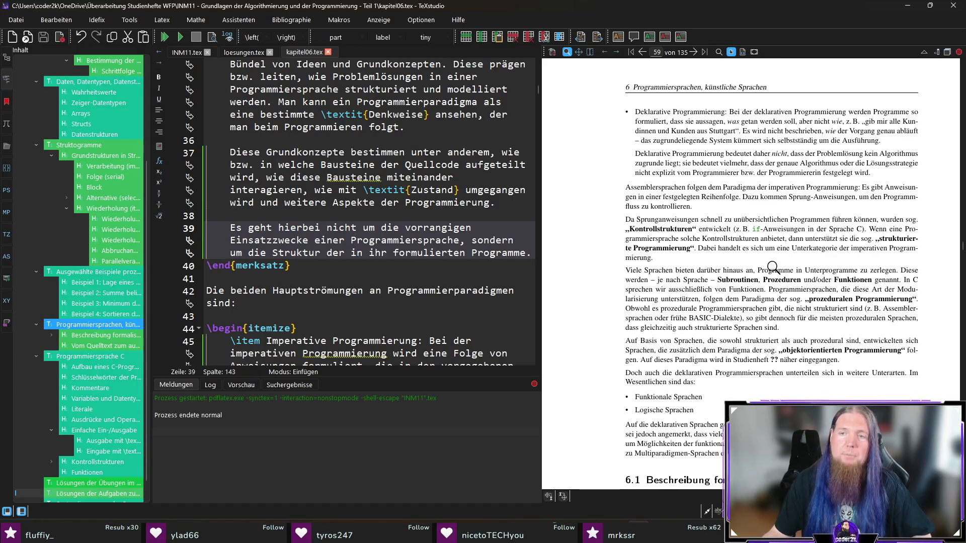
scroll(600, 261, "down", 1)
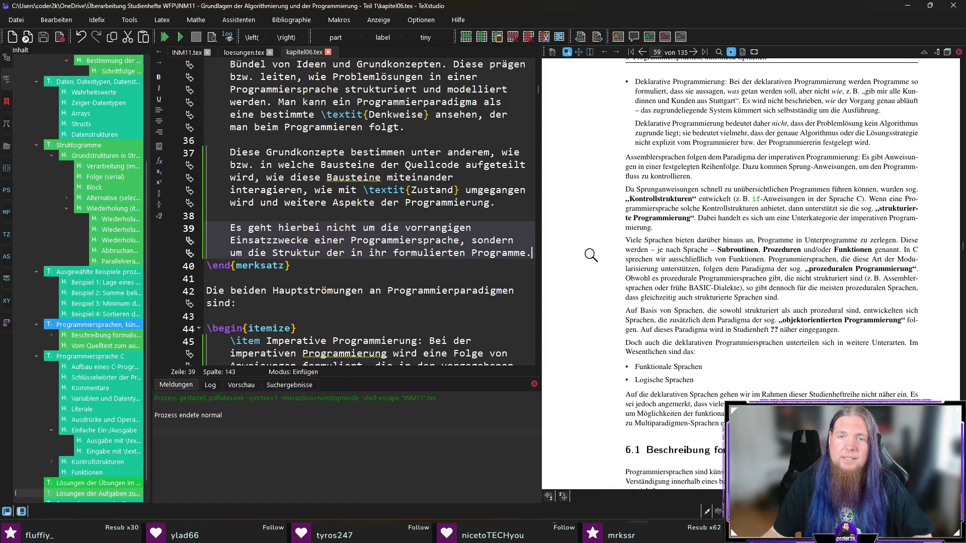
scroll(590, 255, "down", 1)
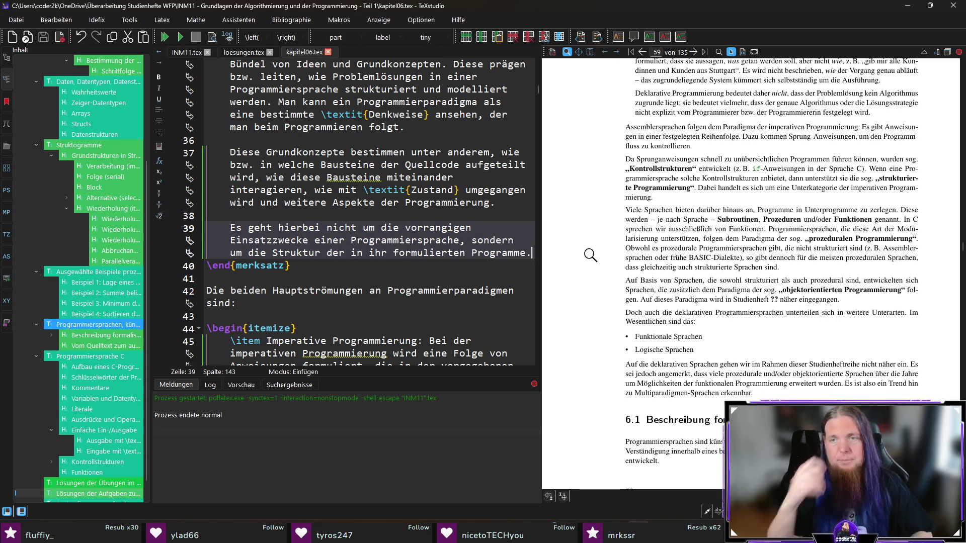
left_click(793, 241, "ctrl")
key("Delete")
key("Delete")
key("Delete")
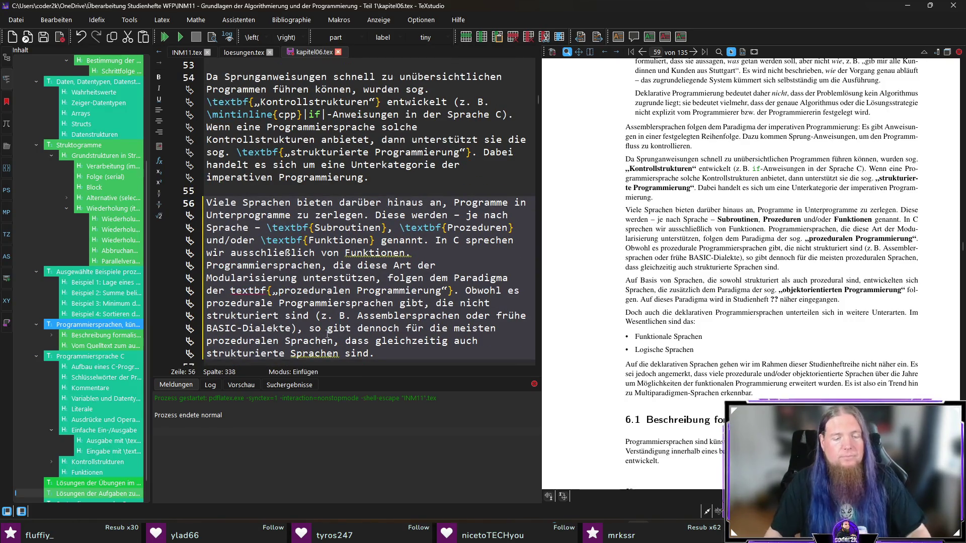
type("\\")
key("ctrl+s")
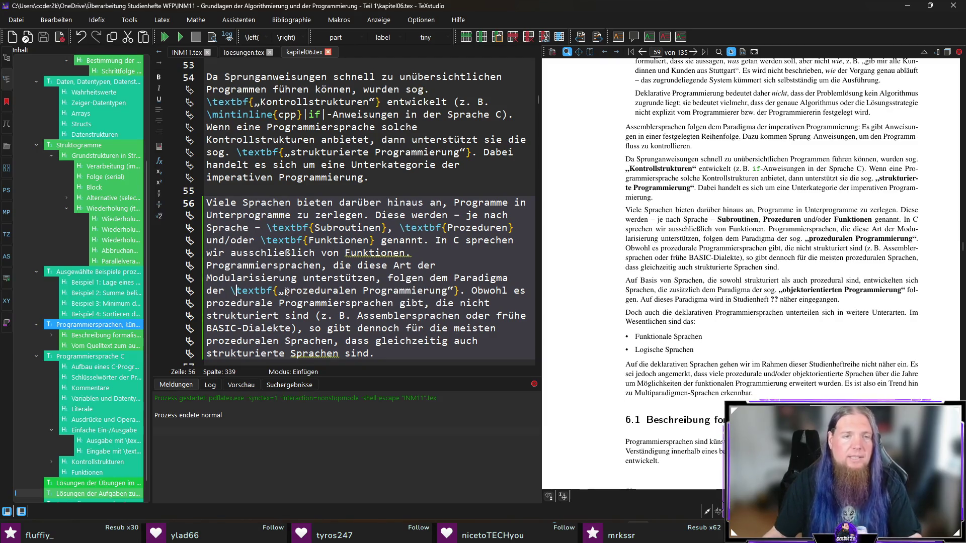
Step: Remove the quotes around prozeduralen Programmierung and recompile
left_click(285, 291)
key("BackSpace")
left_click(445, 291)
key("BackSpace")
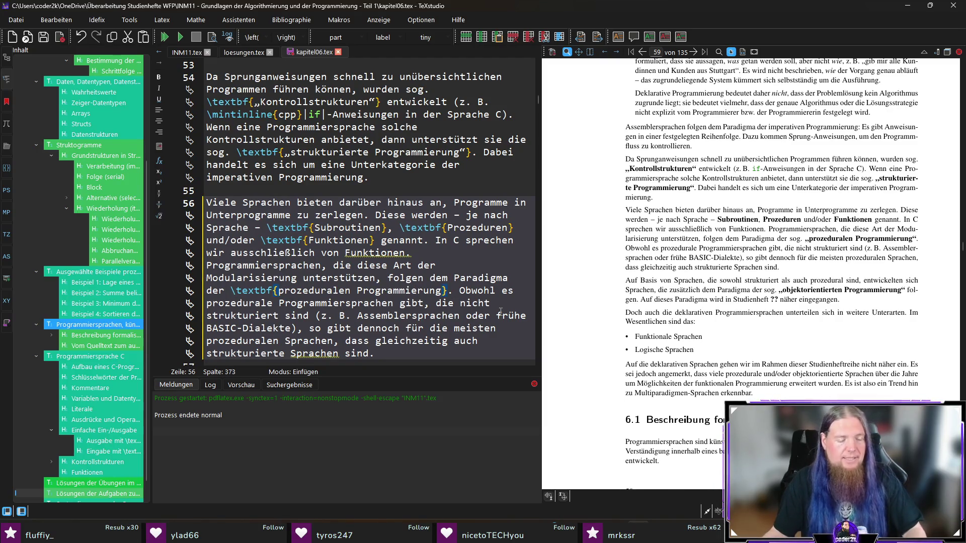
key("F5")
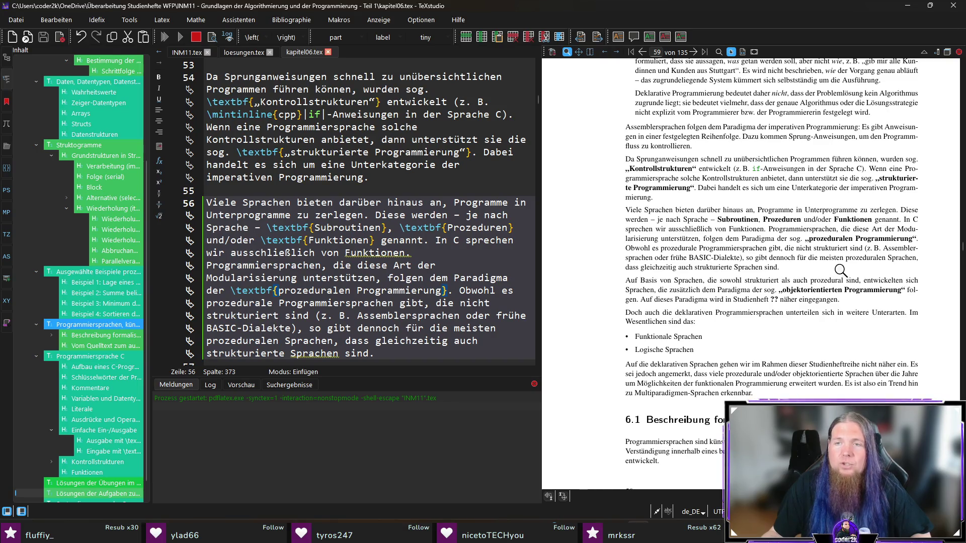
Step: Change 'gibt es' to 'gilt' and insert 'diese' before 'gleichzeitig', then recompile
left_click(729, 259, "ctrl")
type("es")
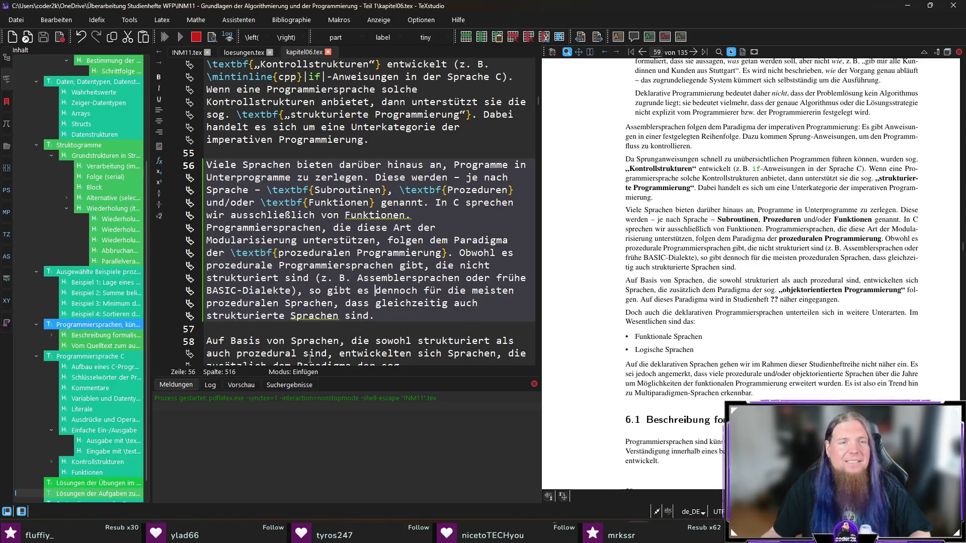
left_click(339, 292)
key("Delete")
key("Delete")
key("Delete")
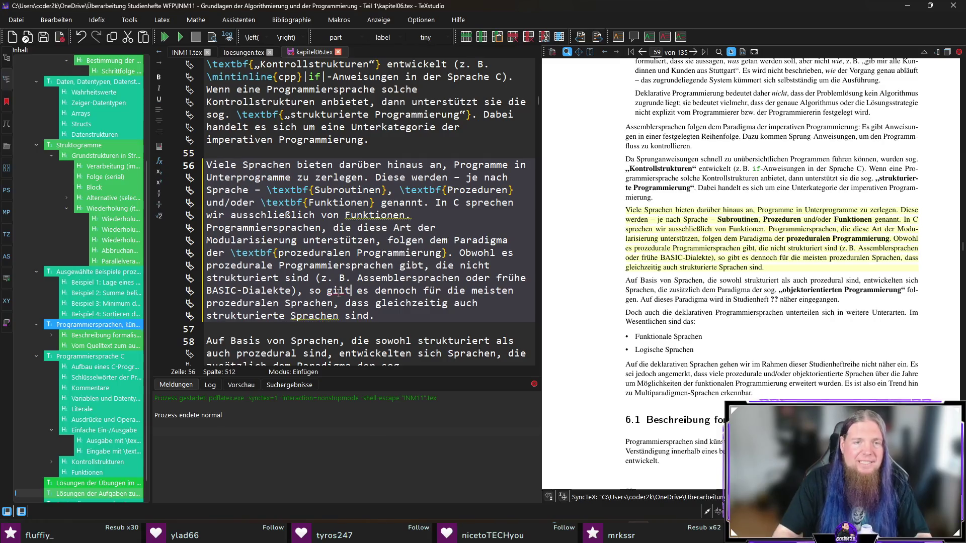
type("ilt")
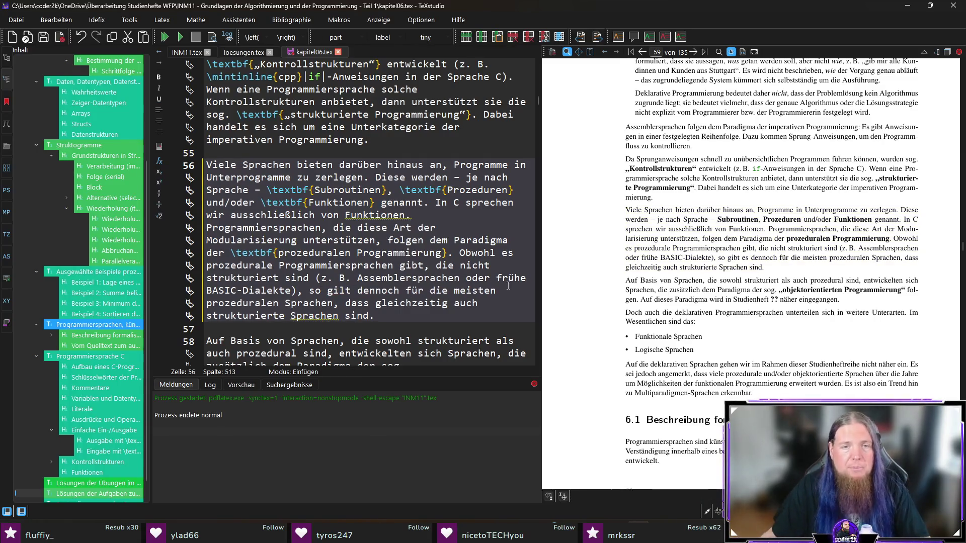
left_click(373, 303)
type("diese")
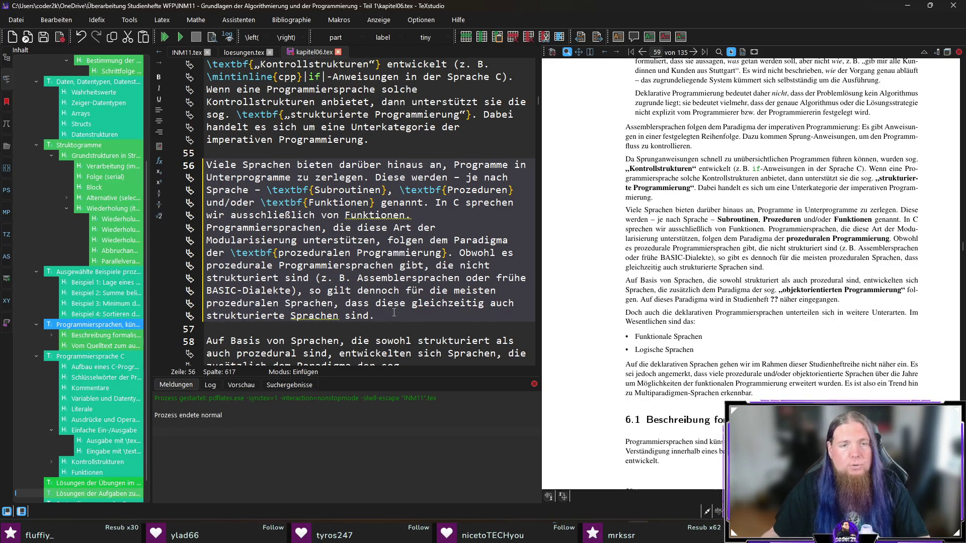
key("F5")
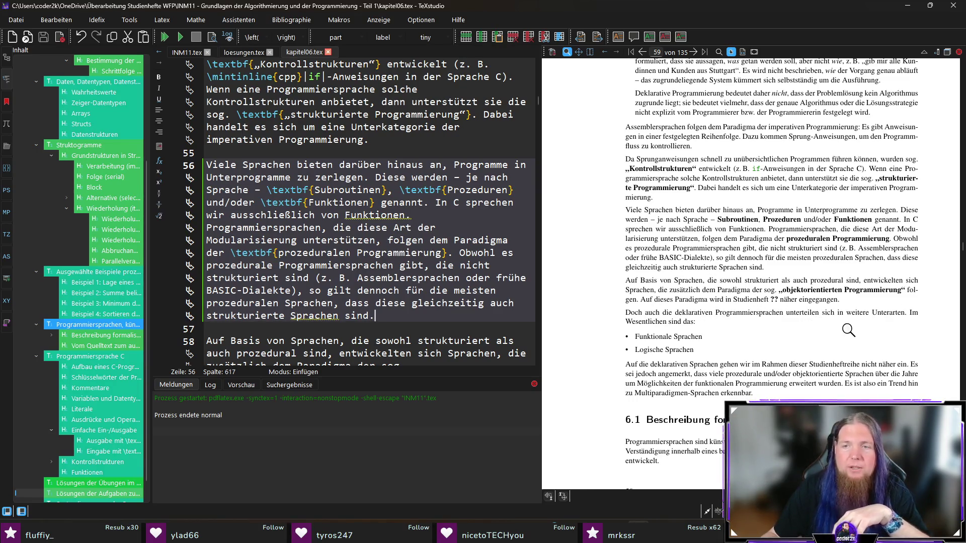
Step: On line 58, delete 'sog.' and the extra space before objektorientierten Programmierung
left_click(770, 290, "ctrl")
left_click(403, 289)
key("BackSpace")
key("BackSpace")
key("BackSpace")
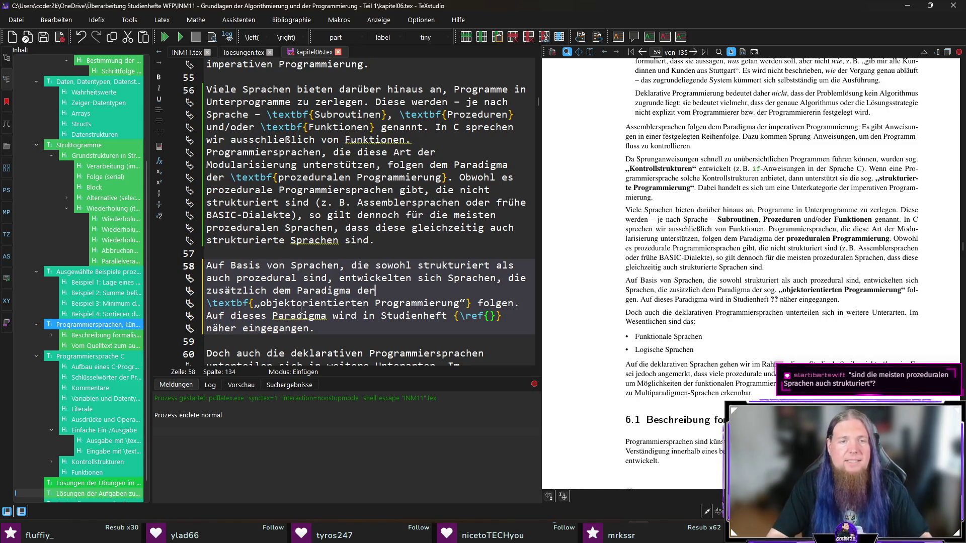
key("shift+Left")
key("BackSpace")
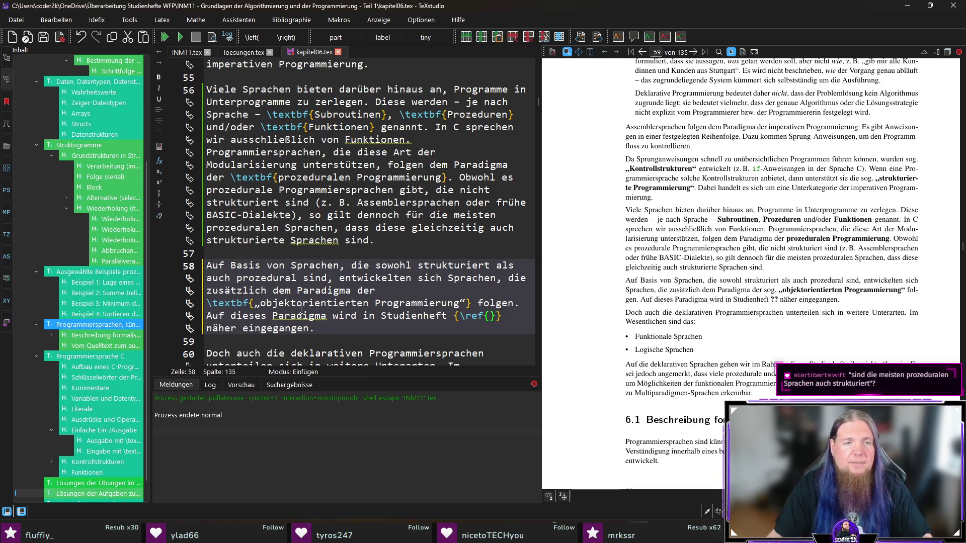
Step: Delete the „“ quotes around objektorientierten Programmierung, then save and recompile
left_click(256, 303)
key("Delete")
left_click(465, 303)
key("BackSpace")
key("ctrl+s")
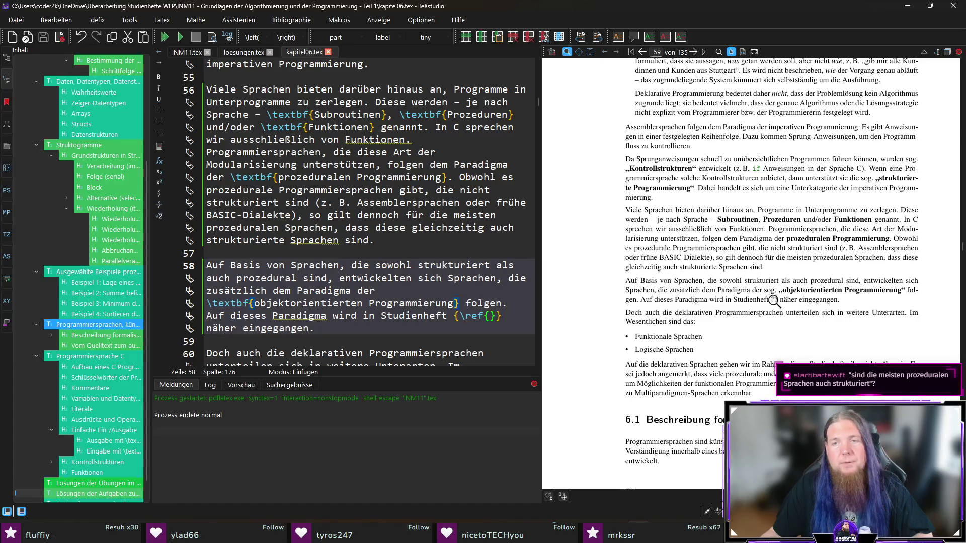
scroll(429, 298, "down", 2)
left_click(475, 252)
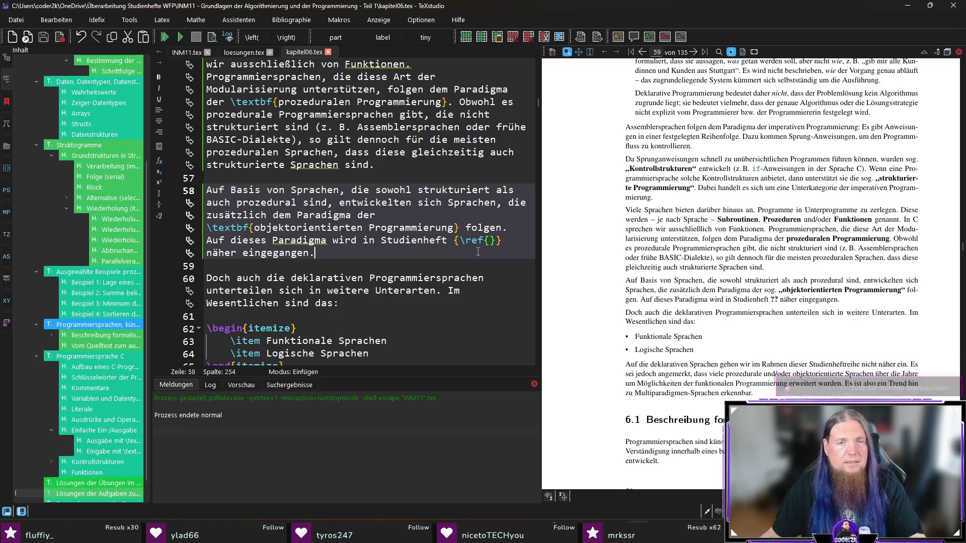
key("F5")
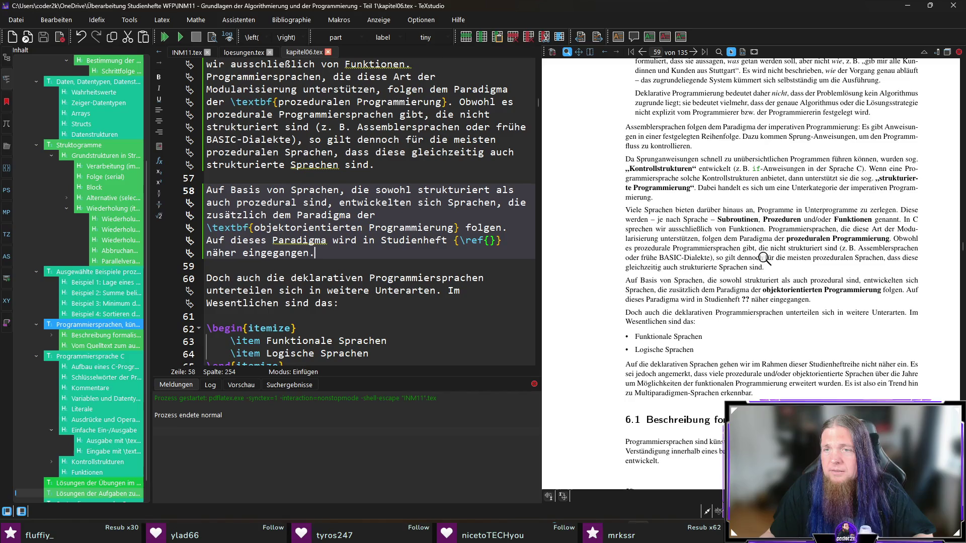
left_click(729, 258, "ctrl")
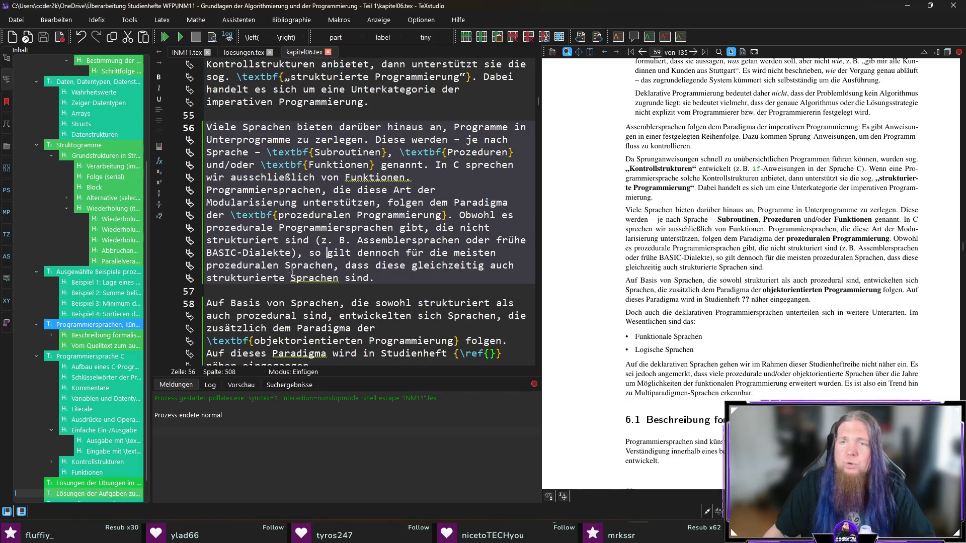
Step: After 'so', type 'sind die meisten prozeduralen Sprachen auch strukturiert.', delete the old remainder, and recompile
type("sind die meisten prozedu gilt")
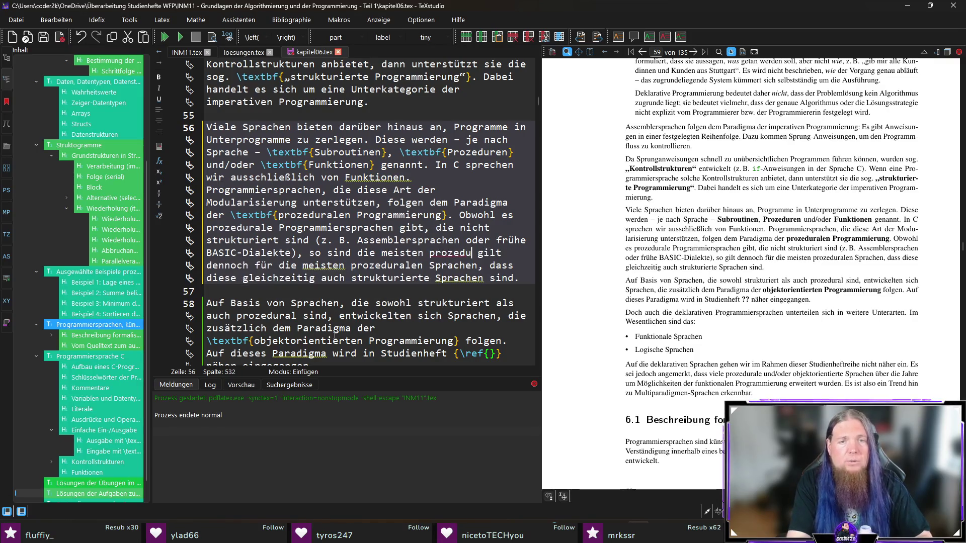
type("ralen Sprache")
type("n auch struktu gilt dennoch für die meisten")
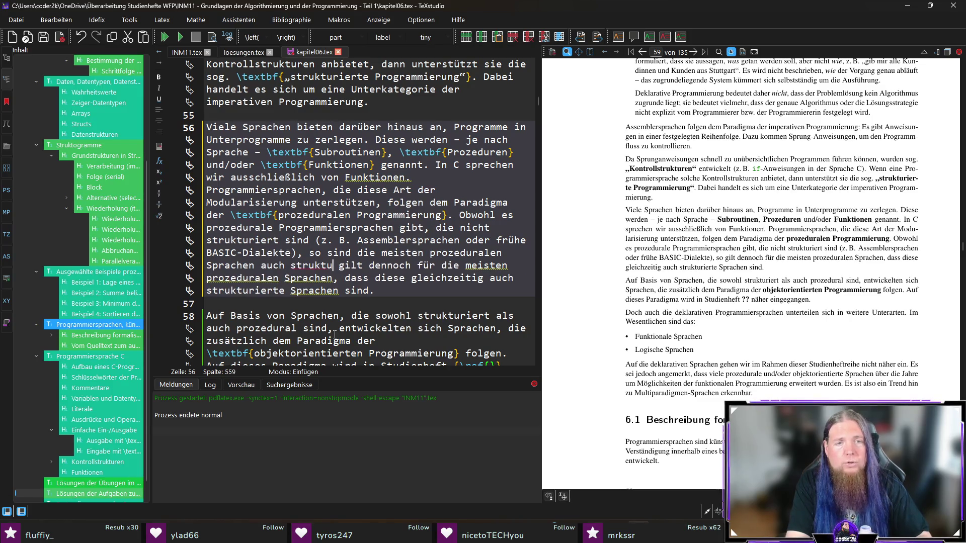
type("riert.")
key("shift+Down")
key("shift+Down")
key("shift+End")
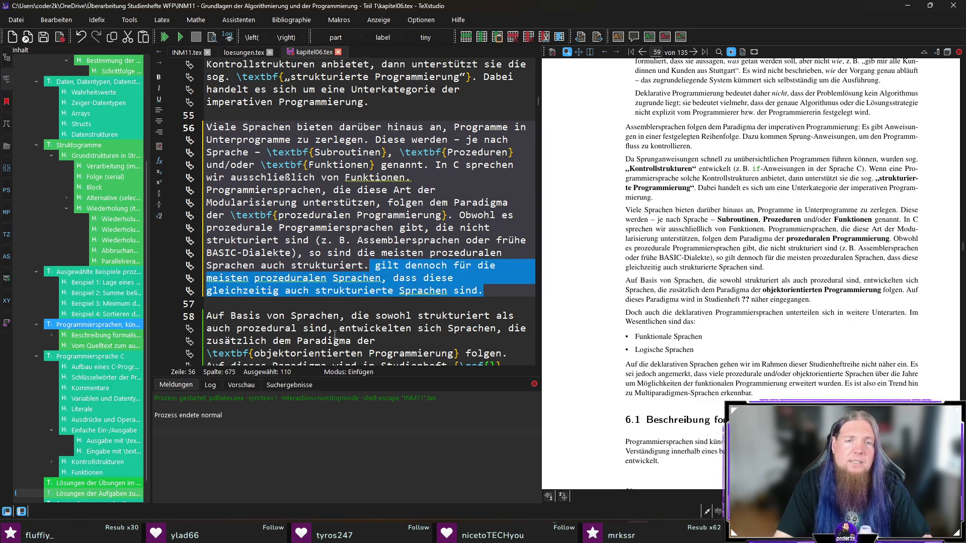
key("Delete")
key("F5")
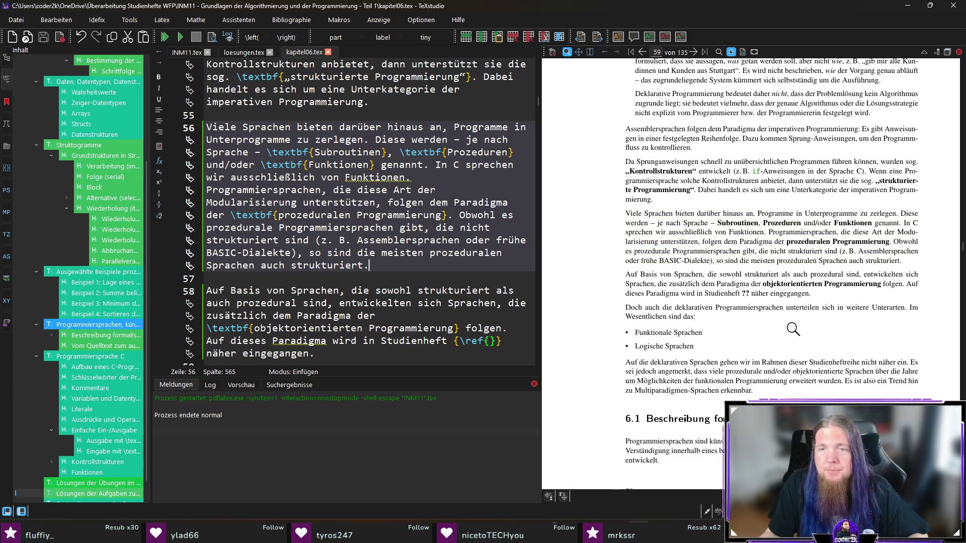
scroll(781, 311, "down", 1)
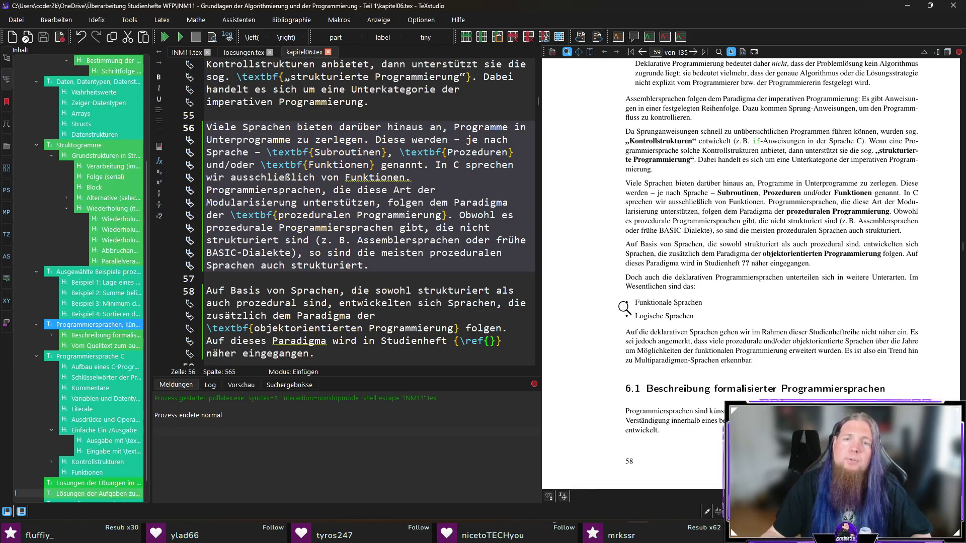
Step: Scroll the preview and jump from 'Funktionale' to line 63 of kapitel06.tex
scroll(724, 322, "down", 1)
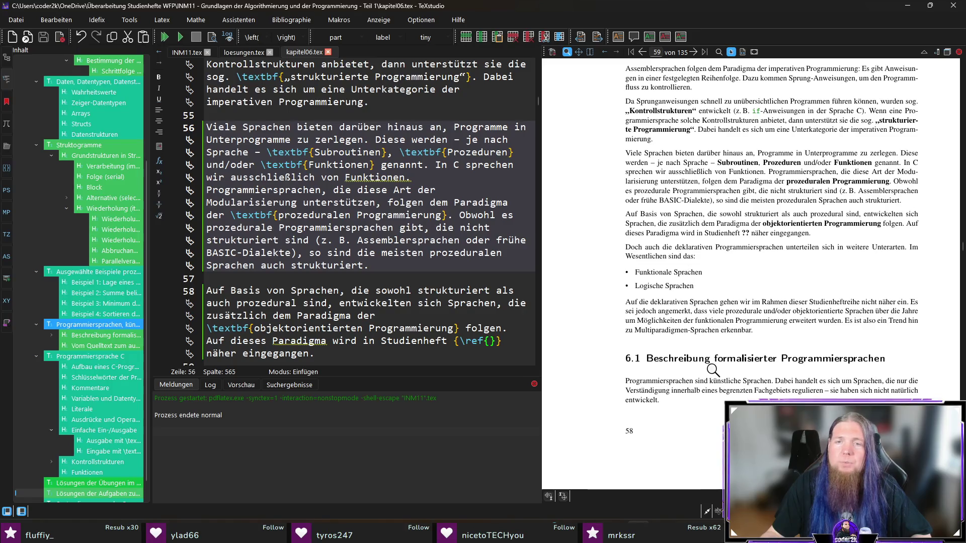
scroll(712, 371, "down", 1)
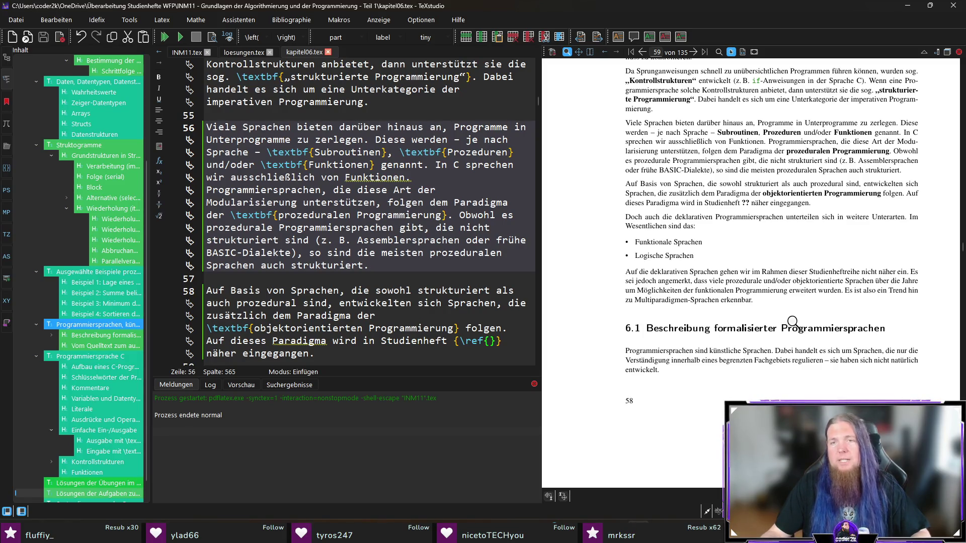
left_click(654, 242, "ctrl")
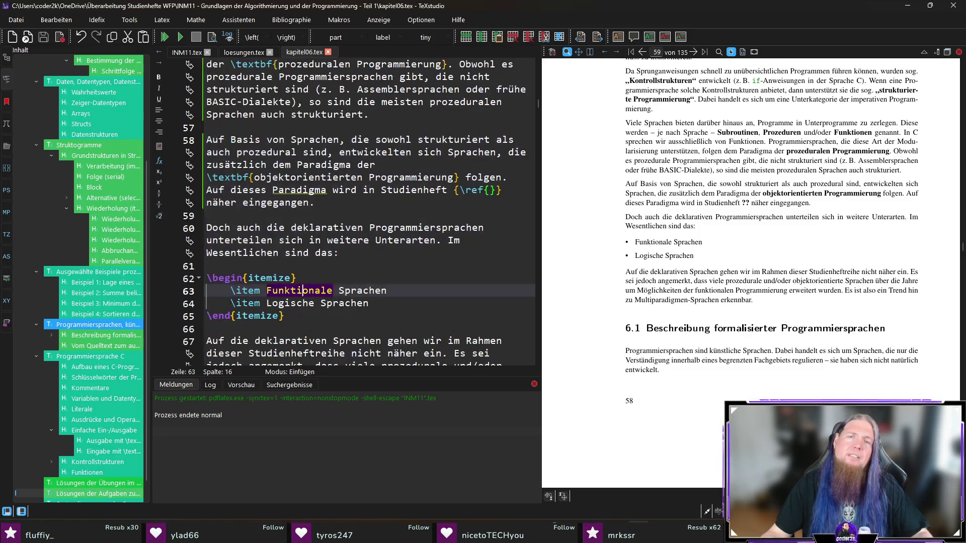
Step: Append '(z. B. Haskell oder LISP)' to the Funktionale Sprachen item, fixing the z. B. spacing
left_click(411, 292)
type("(z.")
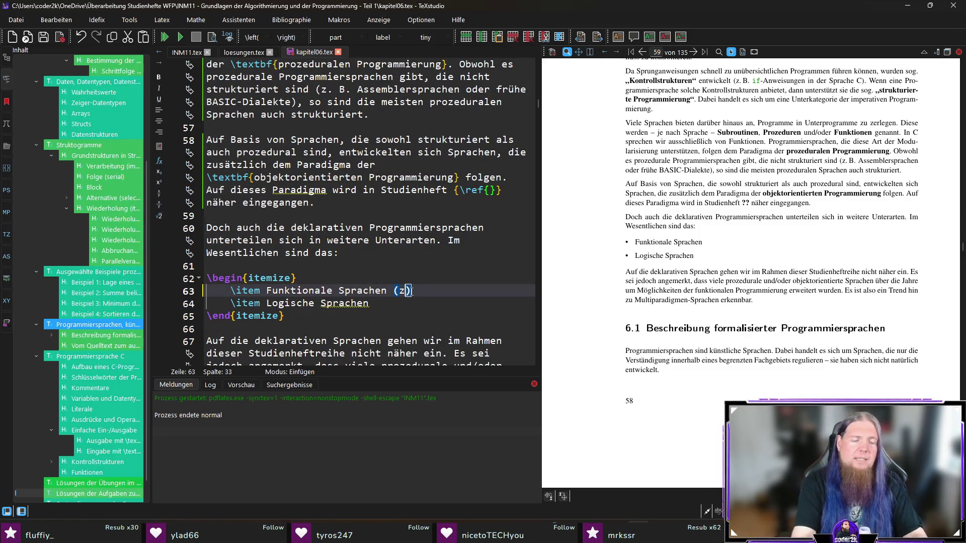
type(" B. ")
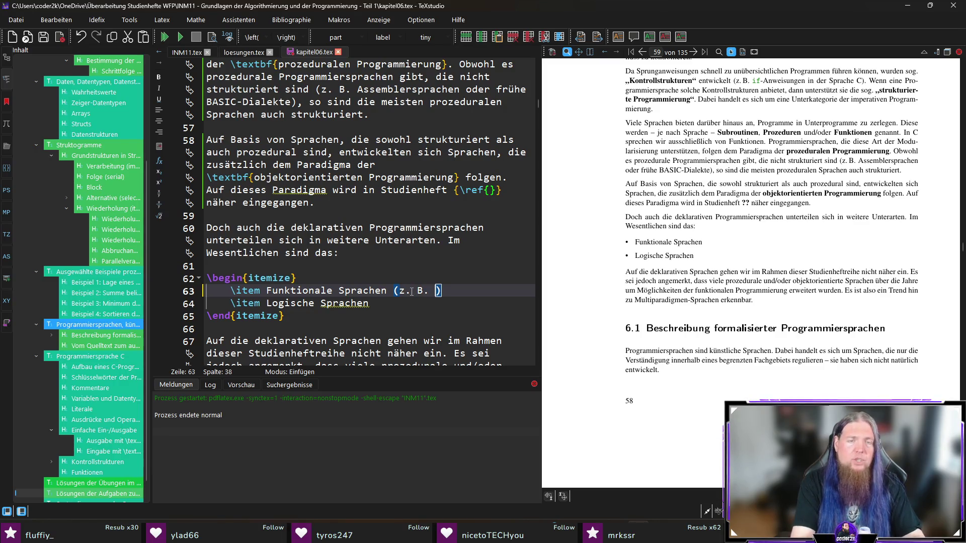
type("Haskell")
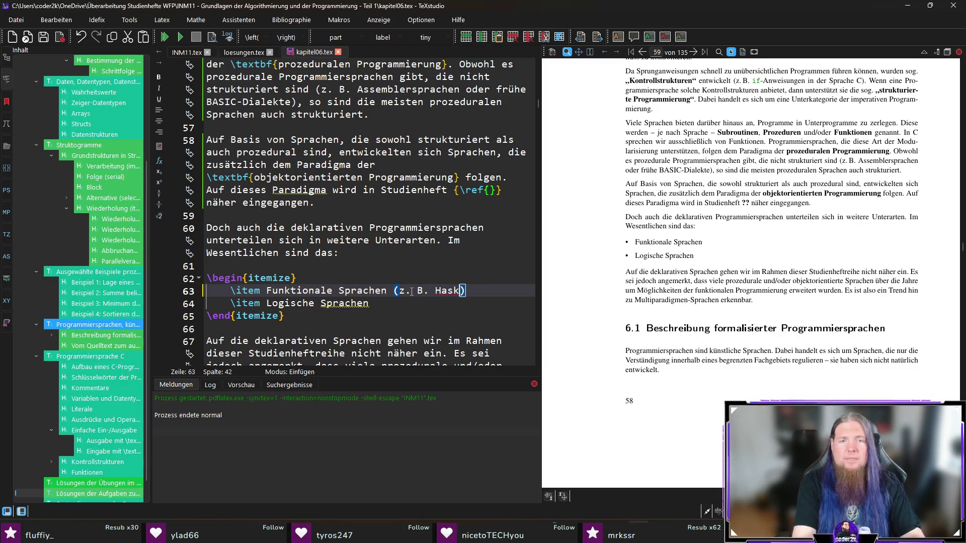
type(", ")
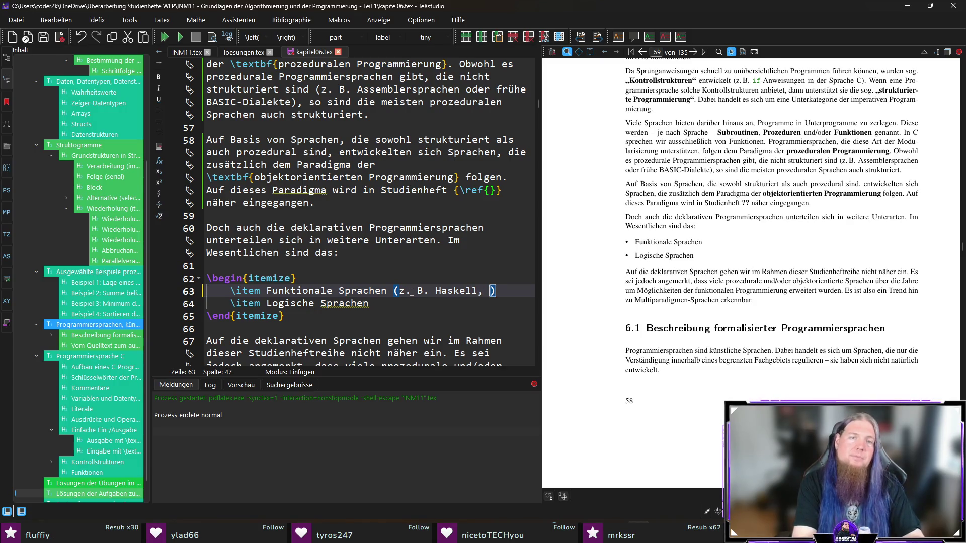
type("LISP")
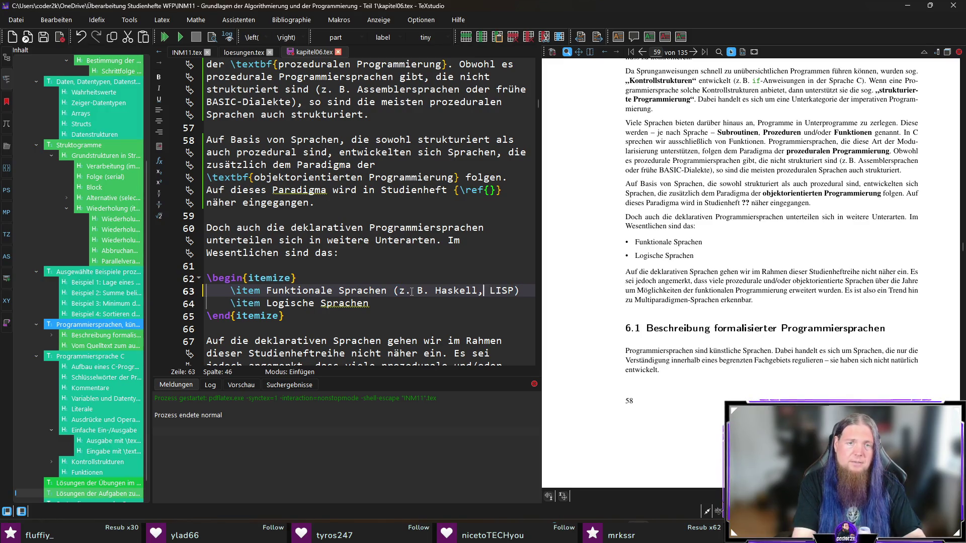
type("oder")
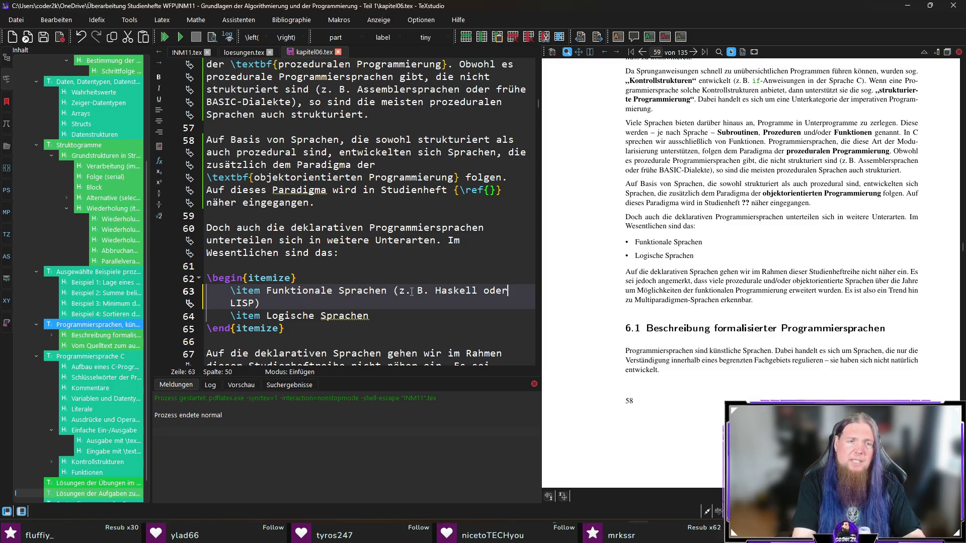
left_click(412, 292)
key("BackSpace")
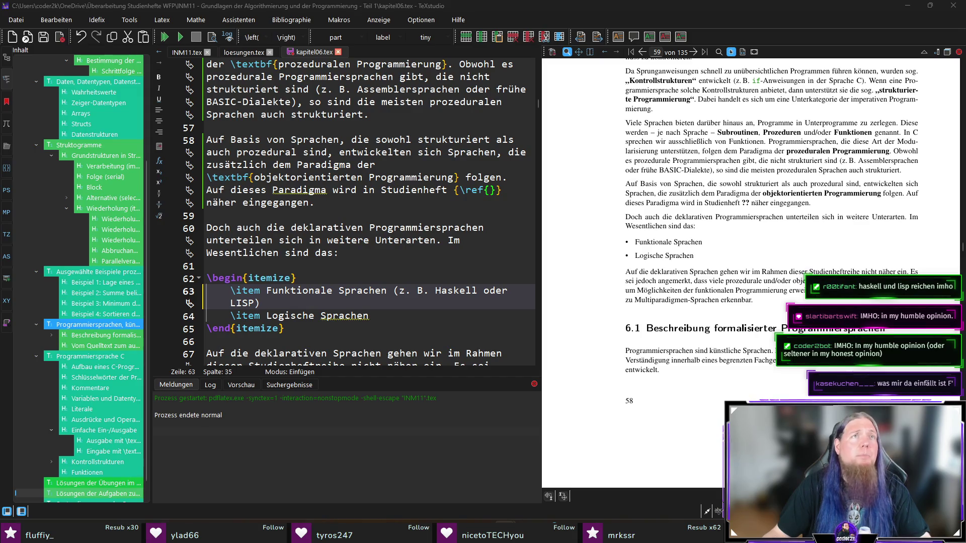
Step: Recapitalise LISP as Lisp and save the chapter
double_click(243, 304)
type("Lisp")
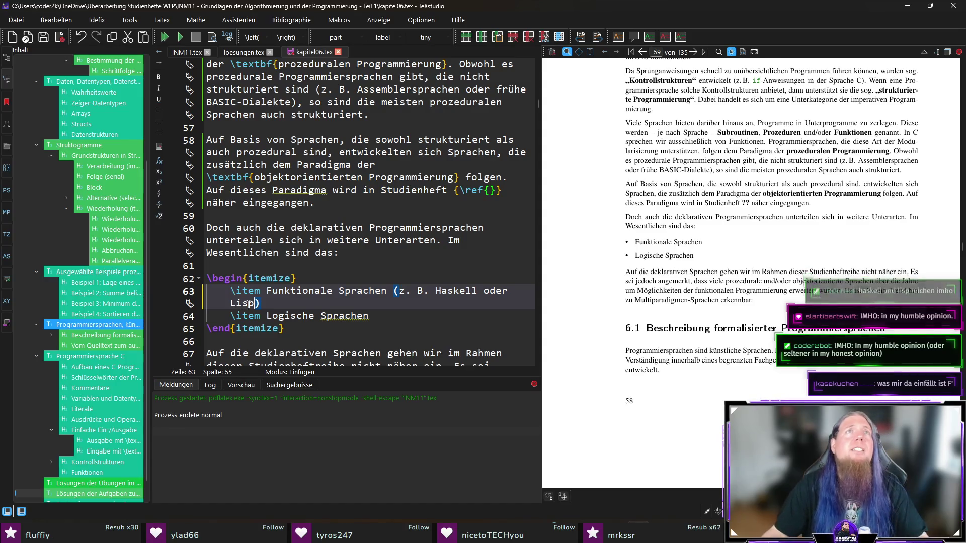
key("ctrl+s")
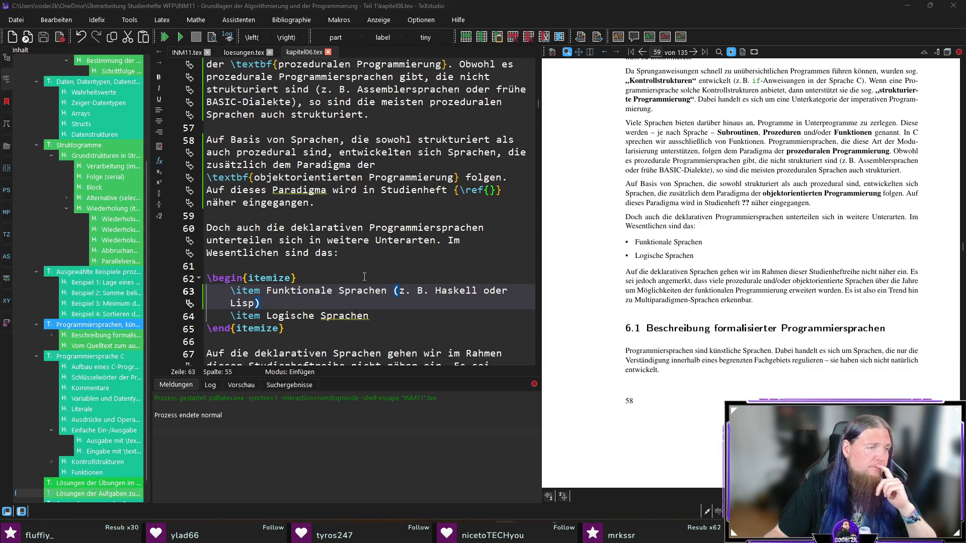
left_click(483, 291)
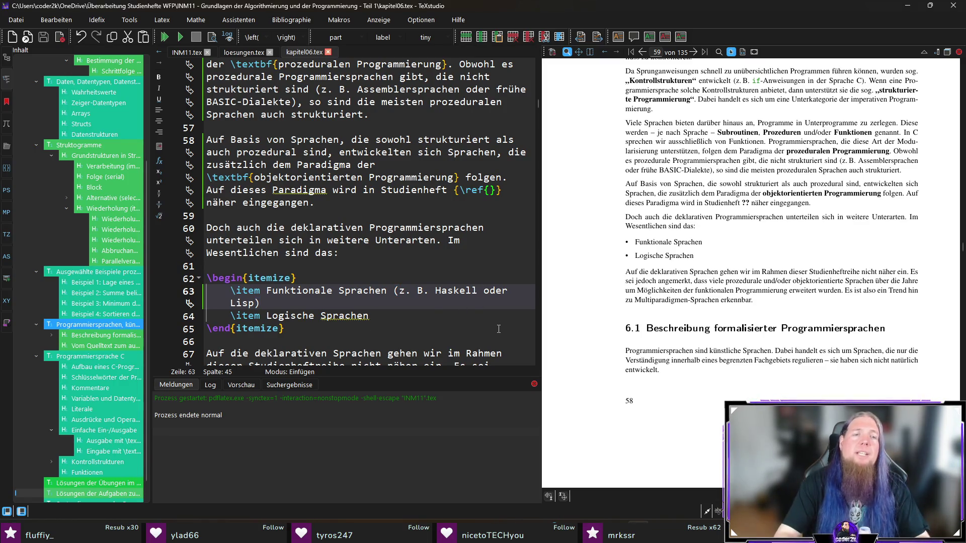
Step: Make line 63 read '(z. B. Haskell, Lisp oder F#)' and add '(z. B. Prolog)' to Logische Sprachen, then save
key("shift+End")
type(",")
key("Right")
key("Right")
key("Right")
type("oder F#")
key("Down")
type("(z. B. ")
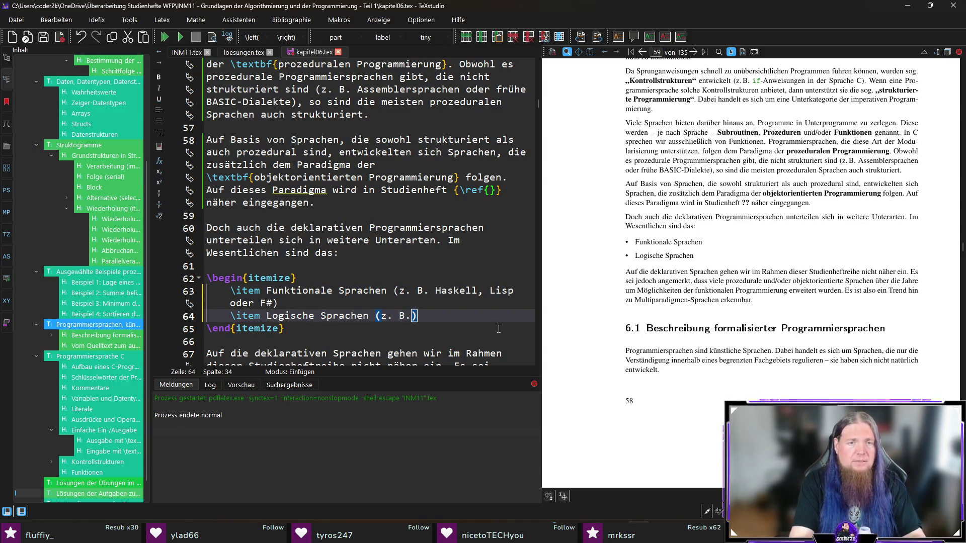
type("Prolog")
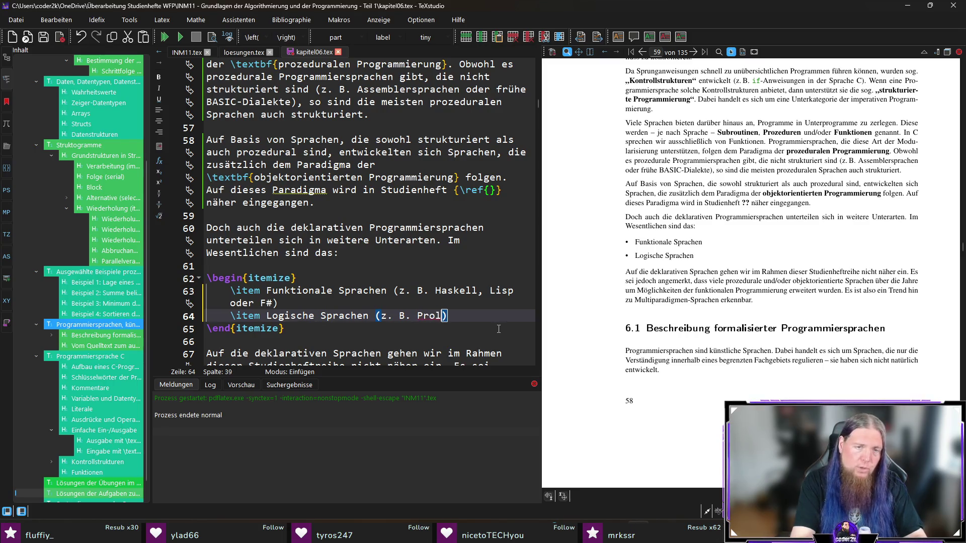
key("ctrl+s")
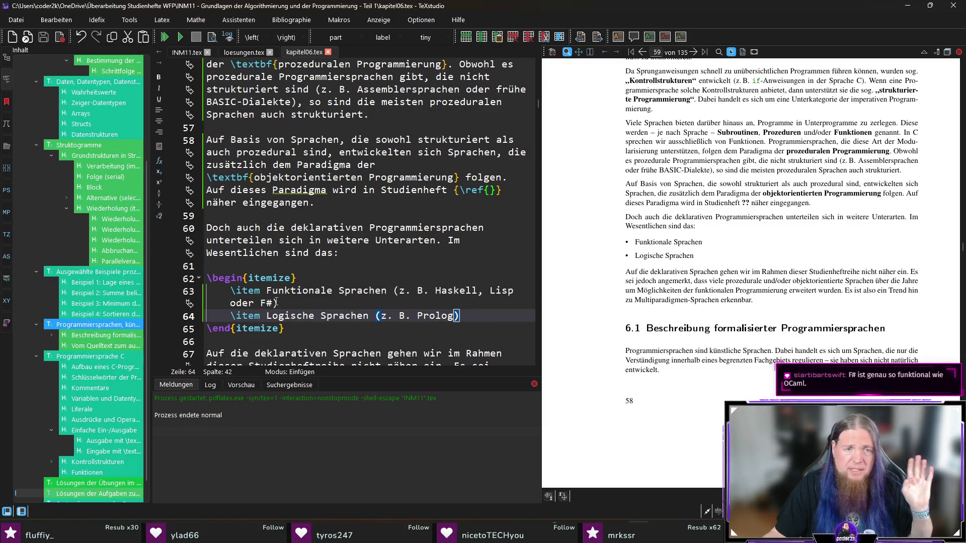
Step: Recompile the document, which reports a macro parameter # error on line 63
left_click_drag(274, 303, 261, 303)
left_click(504, 314)
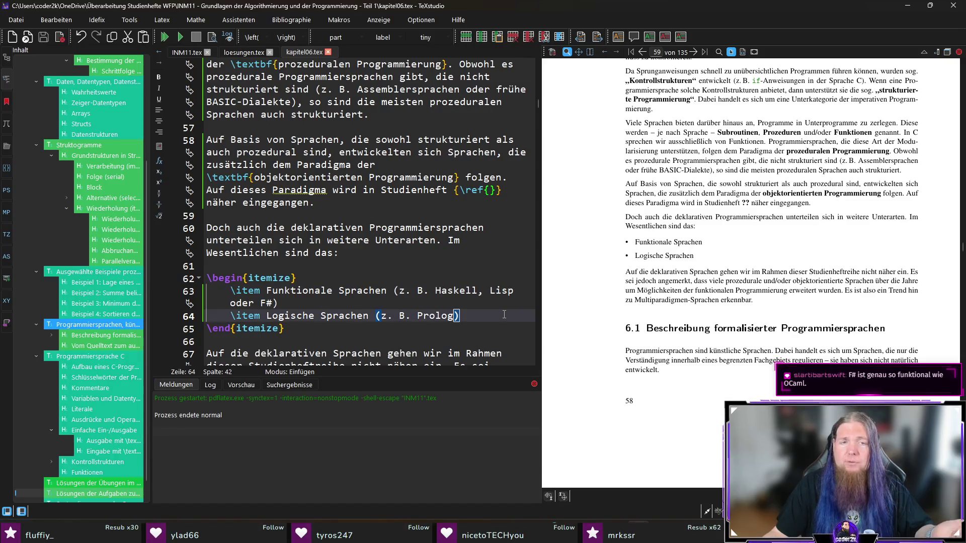
left_click(500, 329)
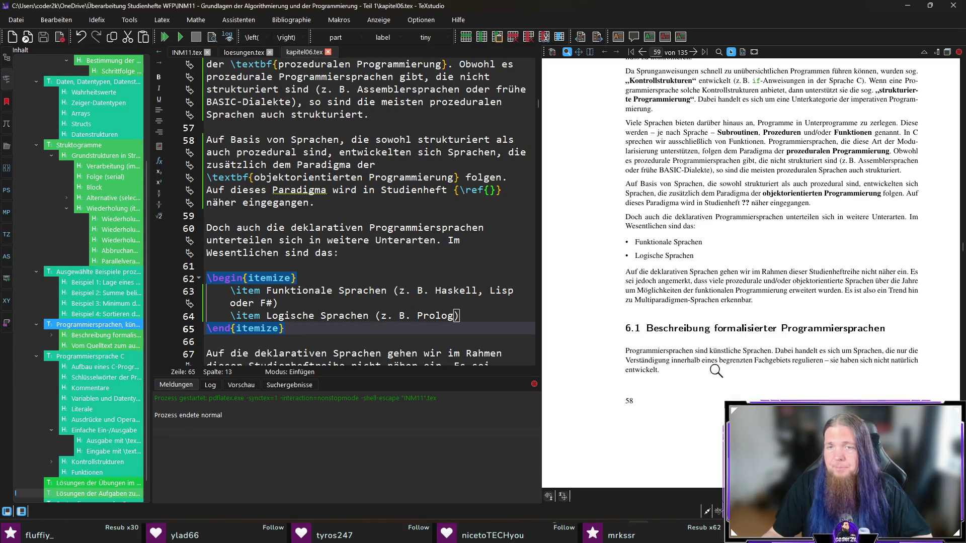
key("F5")
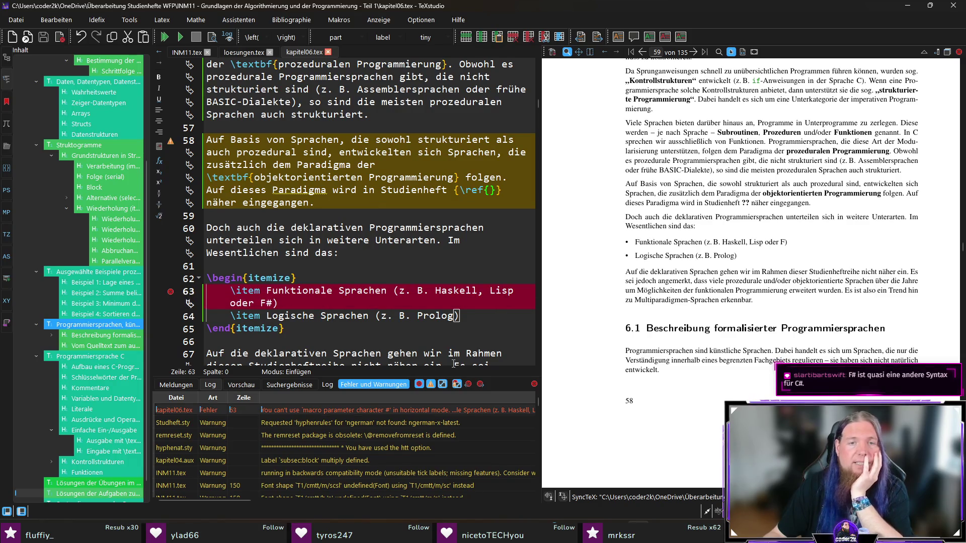
Step: Escape the hash as F\# on line 63 and recompile so page 58 lists 'Haskell, Lisp oder F#'
left_click(352, 328)
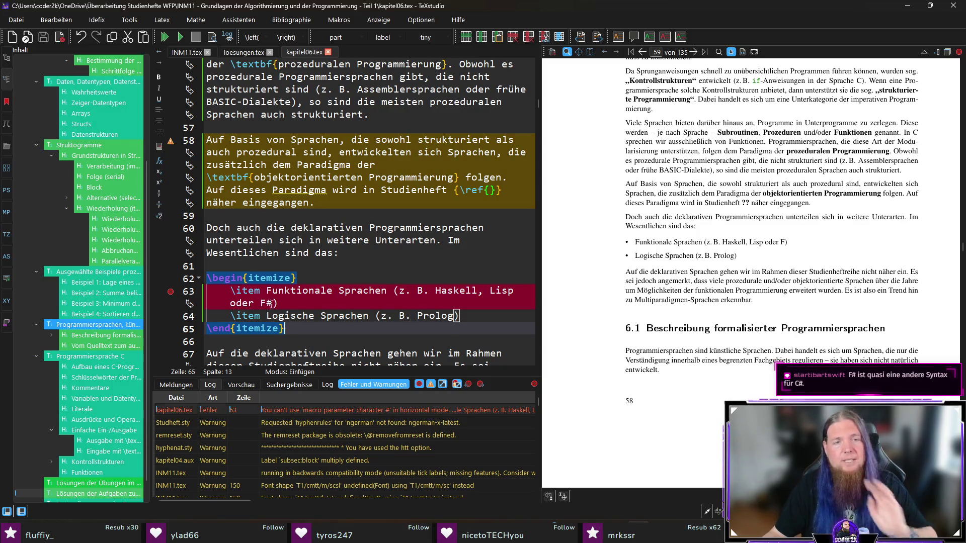
left_click(270, 302)
type("\\")
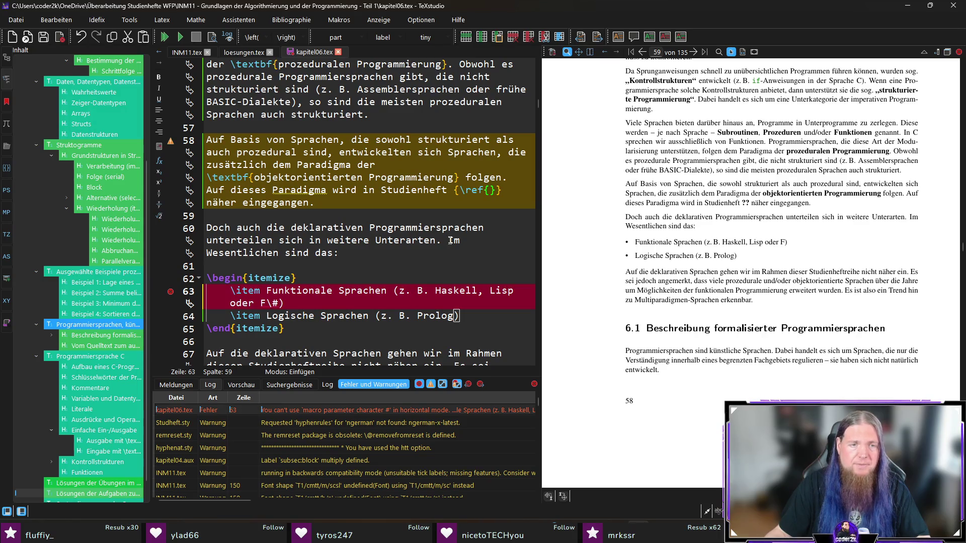
key("F5")
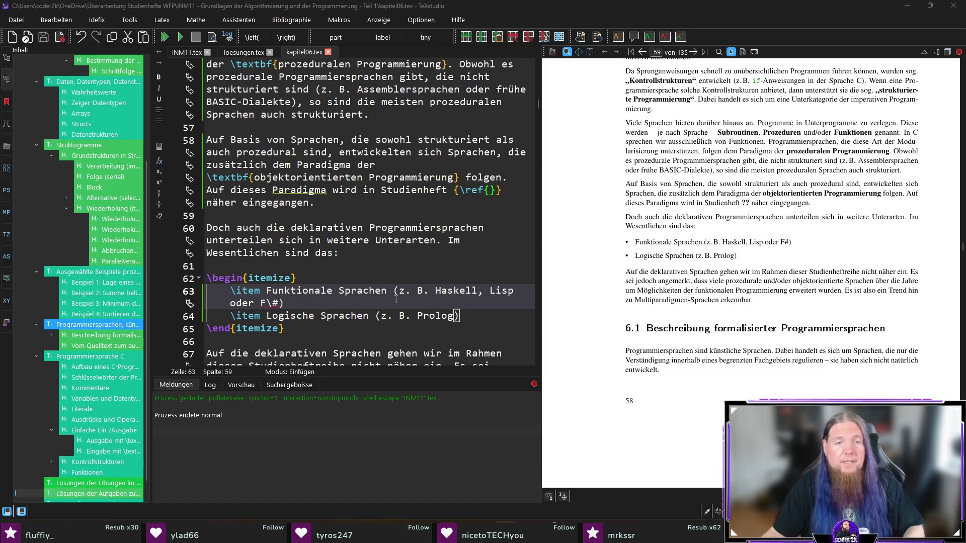
left_click(458, 329)
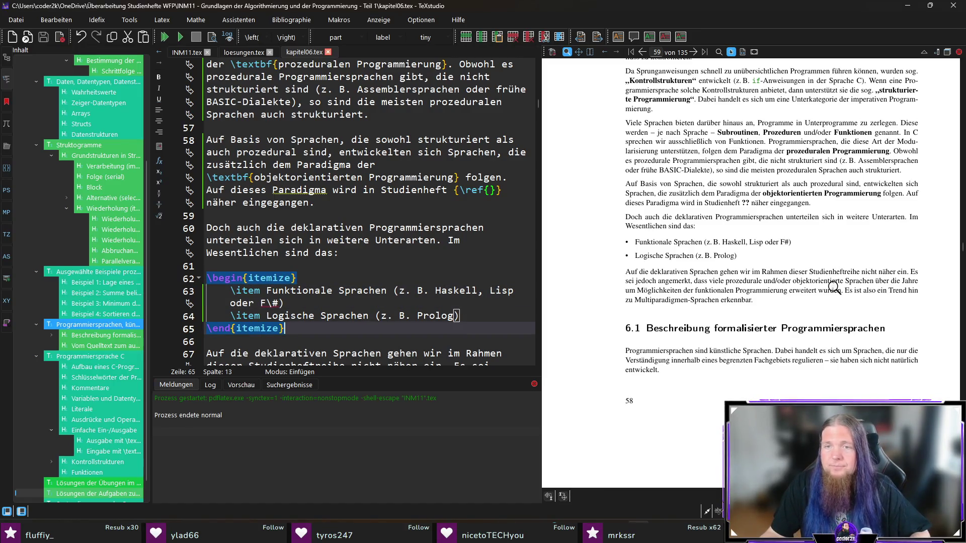
Step: Scroll the preview to page 59 and jump to the source of 'ausführen' in section 6.1
scroll(770, 310, "down", 1)
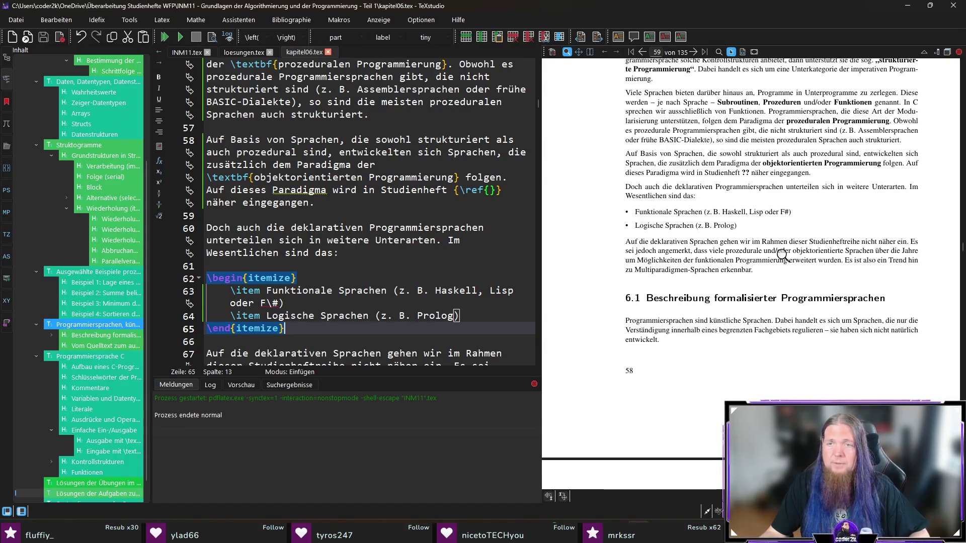
scroll(754, 338, "down", 2)
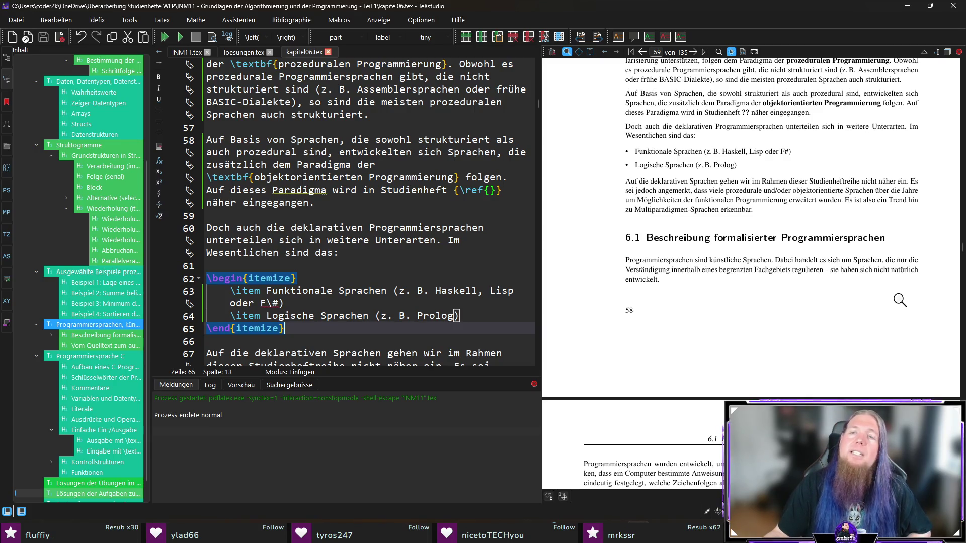
scroll(835, 308, "down", 2)
scroll(834, 307, "down", 2)
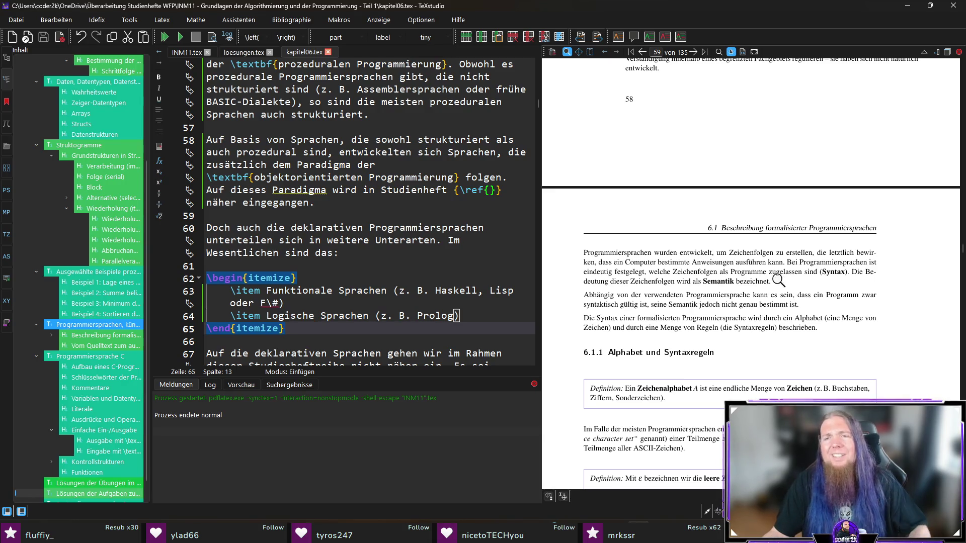
left_click(750, 262, "ctrl")
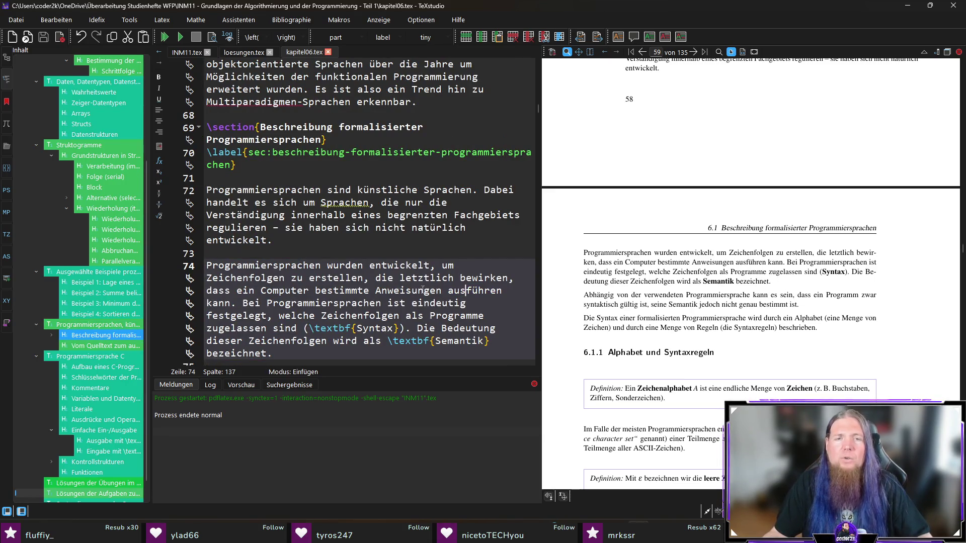
Step: Replace 'ausführen kann' with 'ausführt' on line 74
key("ctrl+shift+Right")
key("ctrl+shift+Right")
key("ctrl+shift+Left")
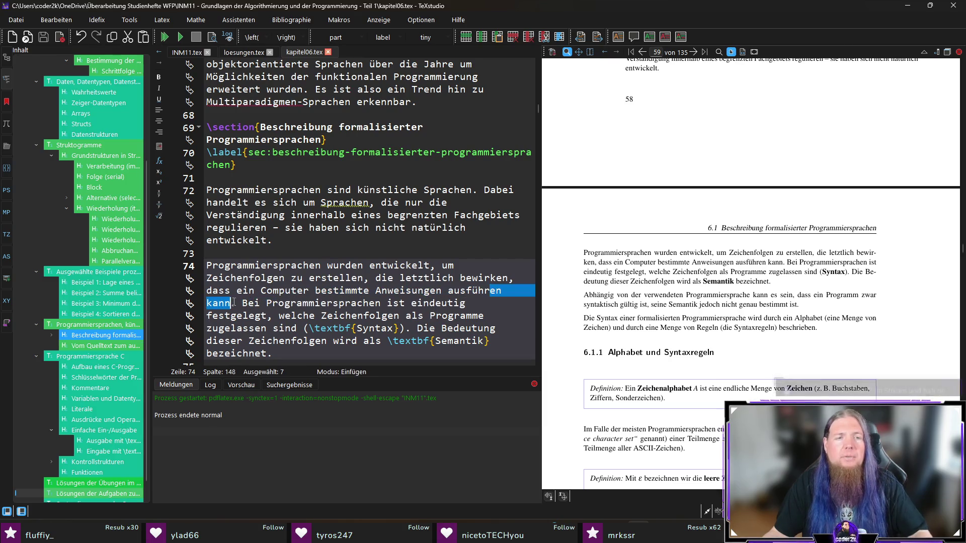
type("führt")
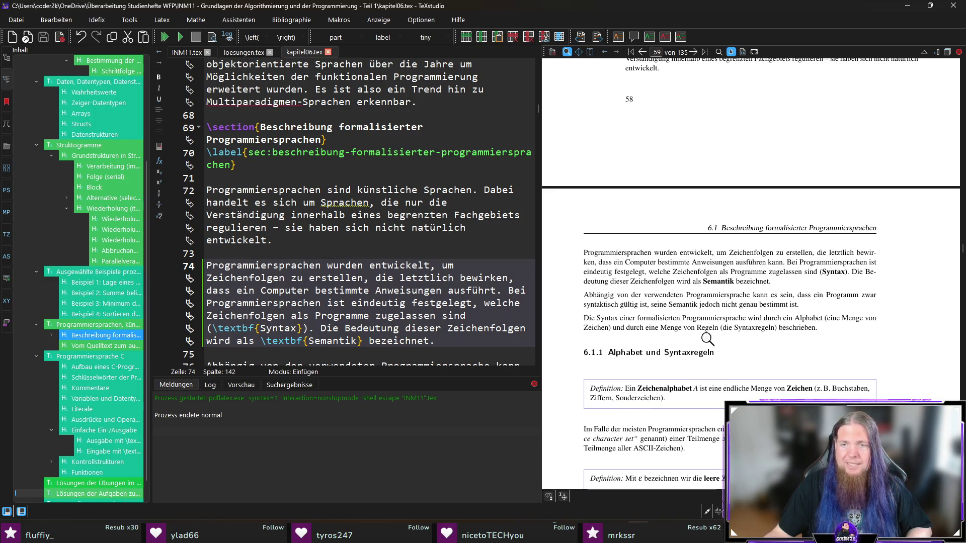
Step: Delete 'die' before '(Syntaxregeln)' on line 78
left_click(723, 330, "ctrl")
double_click(396, 290)
key("Delete")
key("Delete")
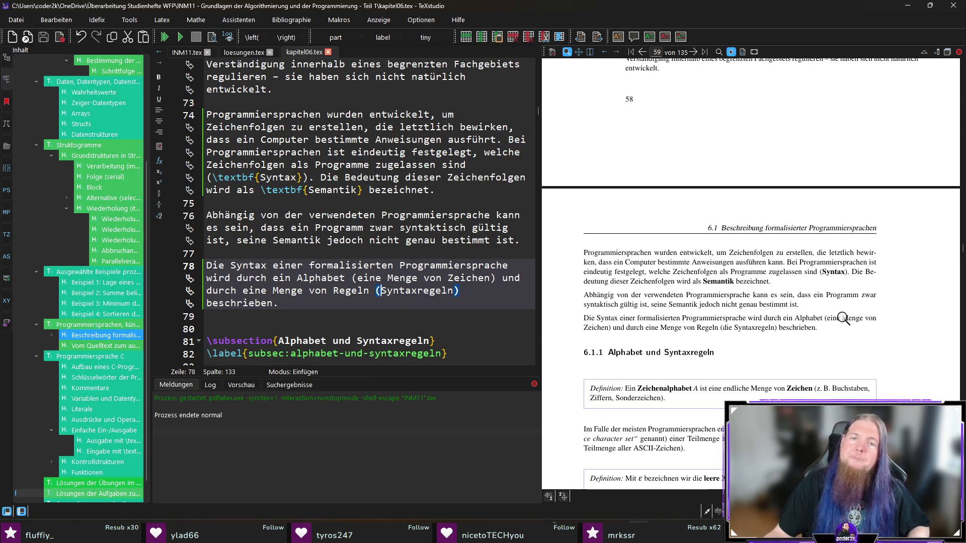
scroll(843, 316, "down", 3)
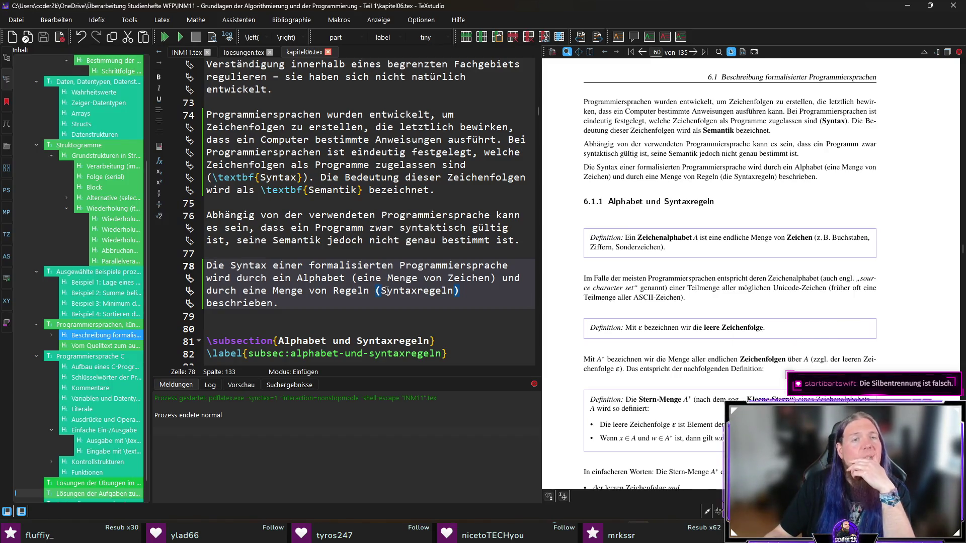
scroll(419, 222, "up", 1)
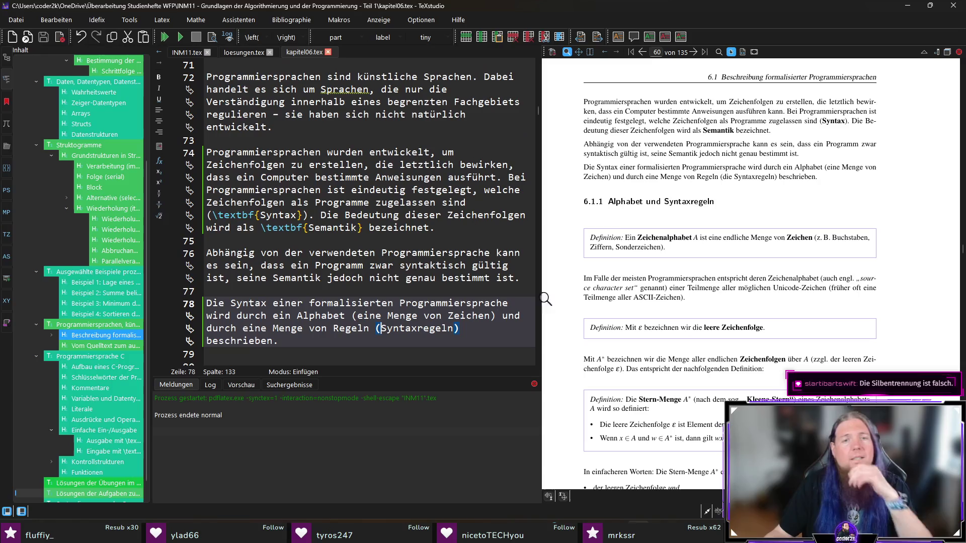
left_click(869, 279)
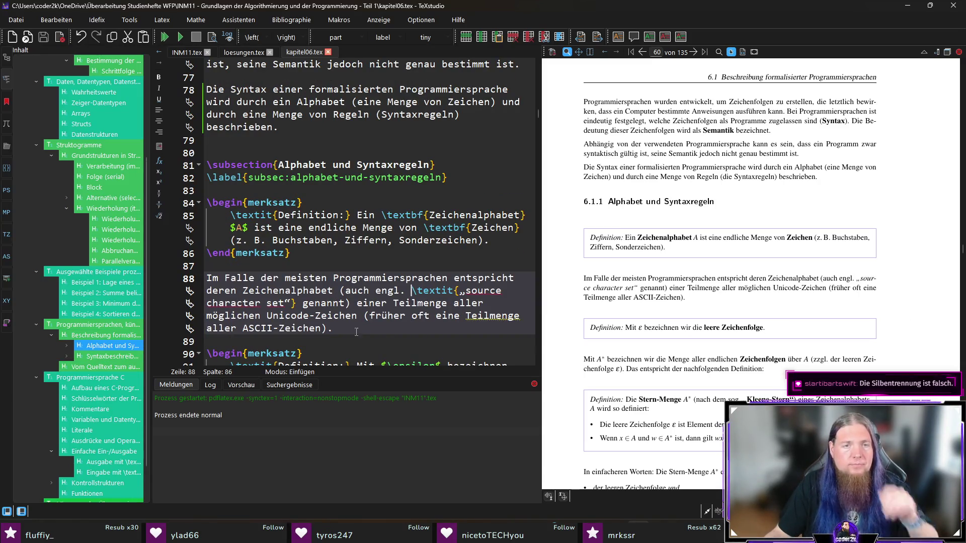
Step: Wrap 'source' on line 88 in \mbox{…} and recompile the chapter
left_click(459, 292)
key("ctrl+shift+Right")
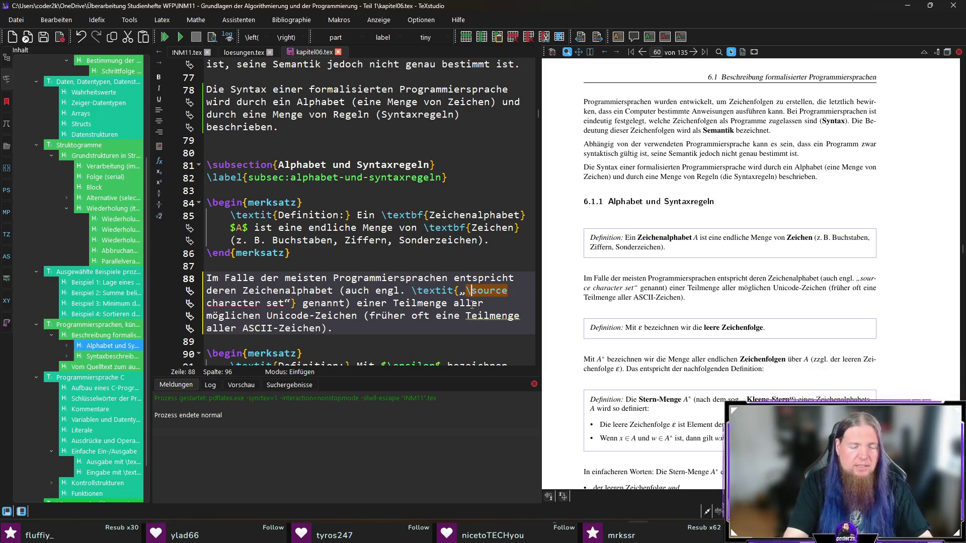
type("\\mbox")
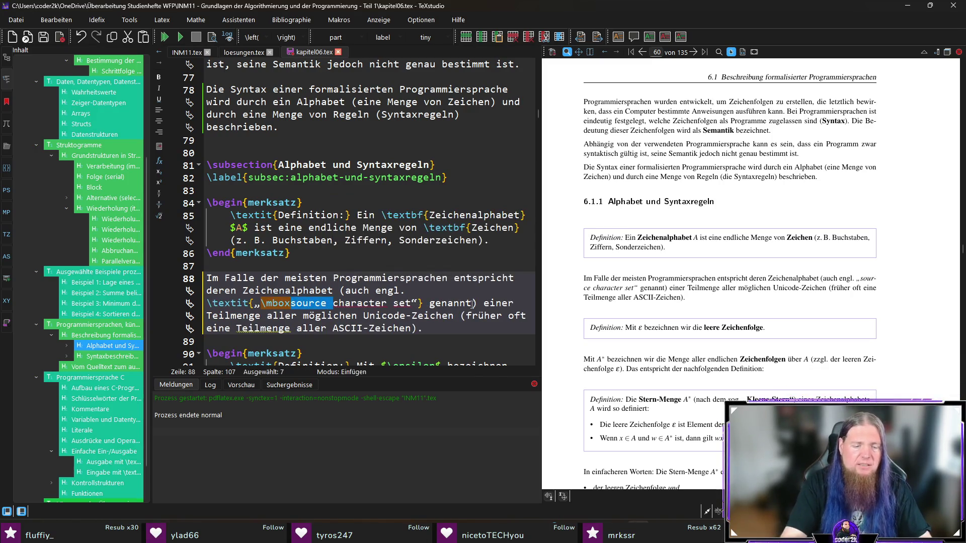
type("{")
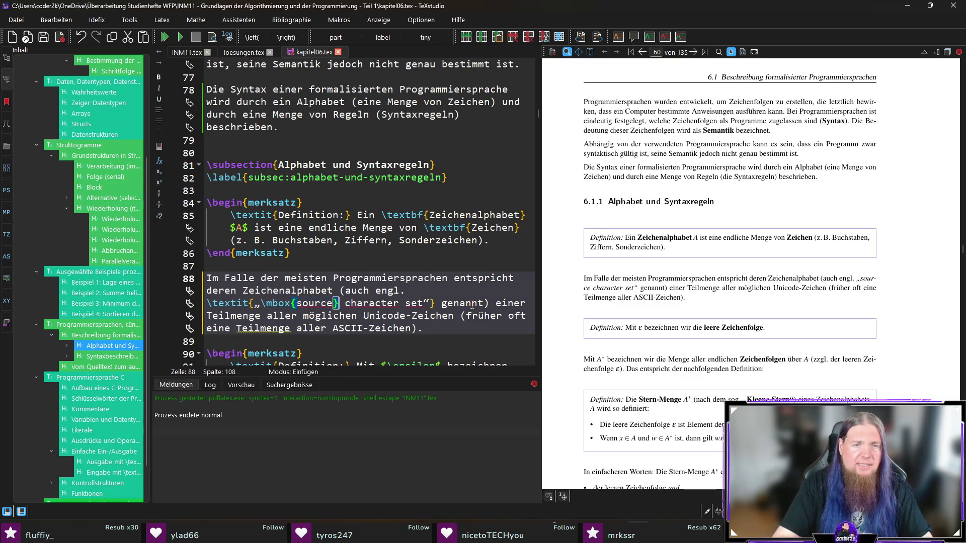
key("F5")
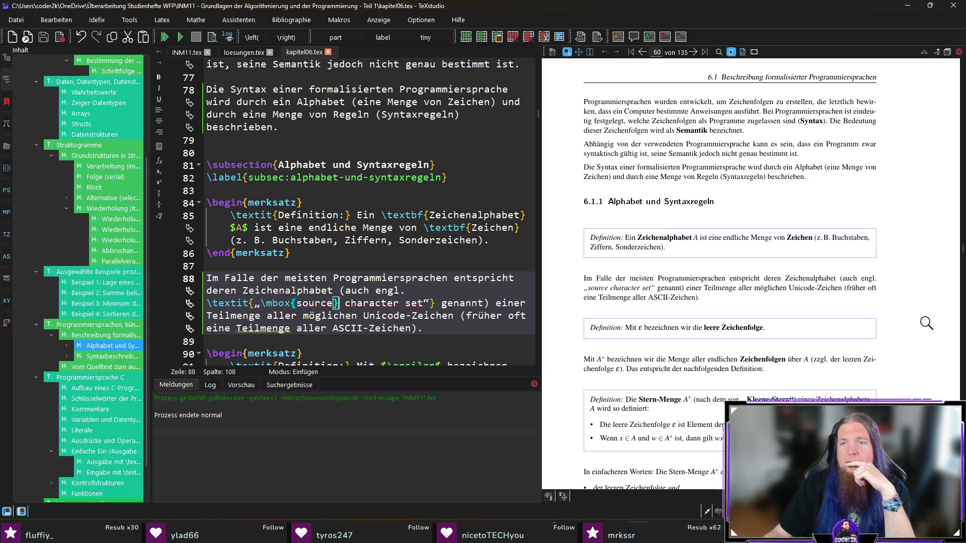
scroll(913, 325, "down", 1)
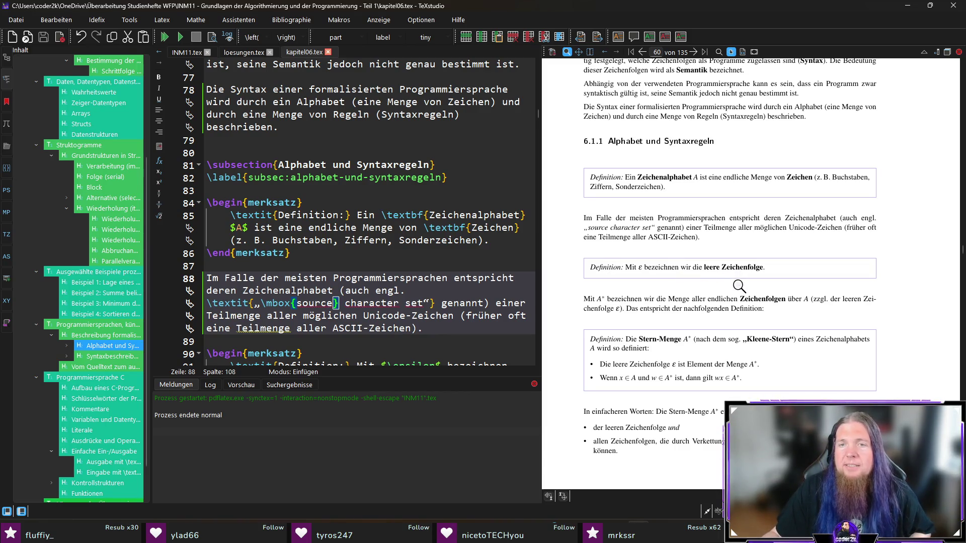
scroll(722, 304, "down", 1)
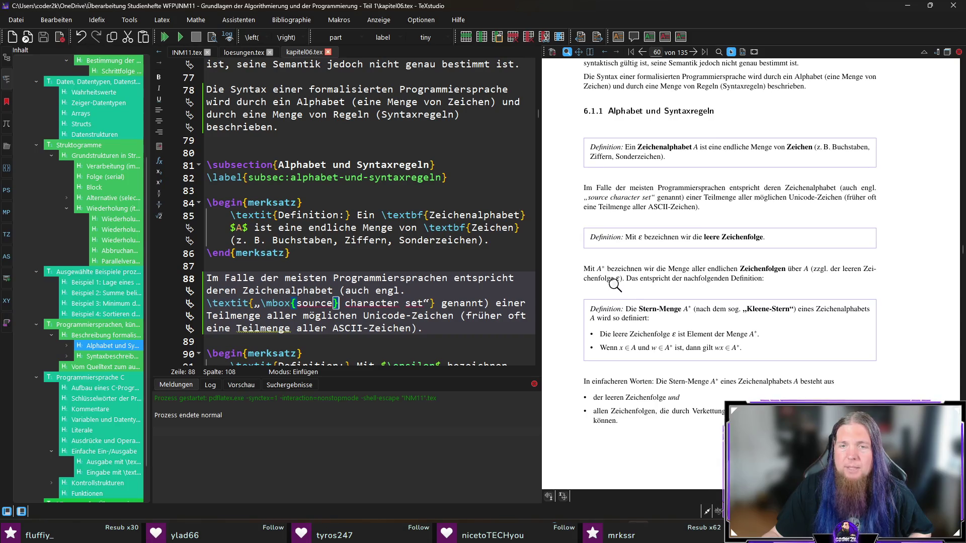
scroll(844, 289, "down", 2)
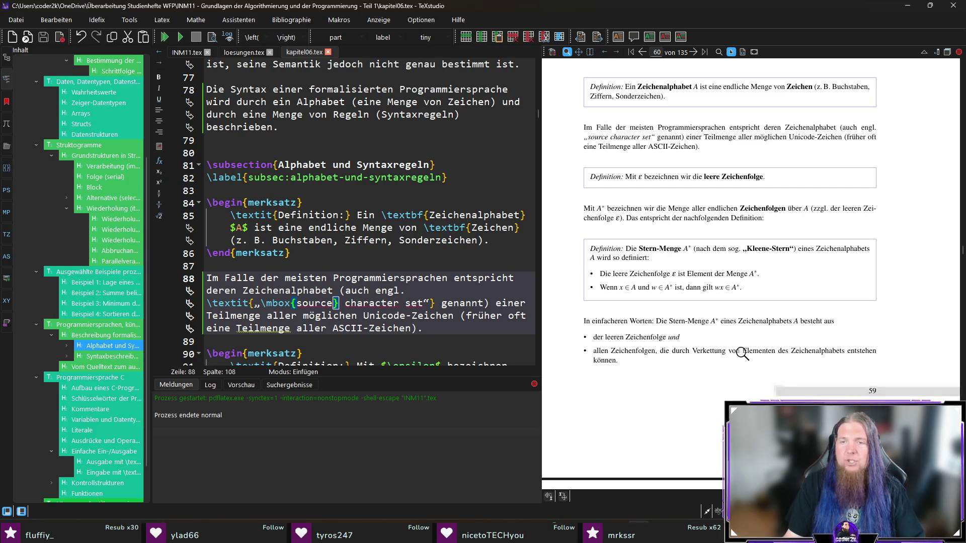
scroll(868, 329, "down", 2)
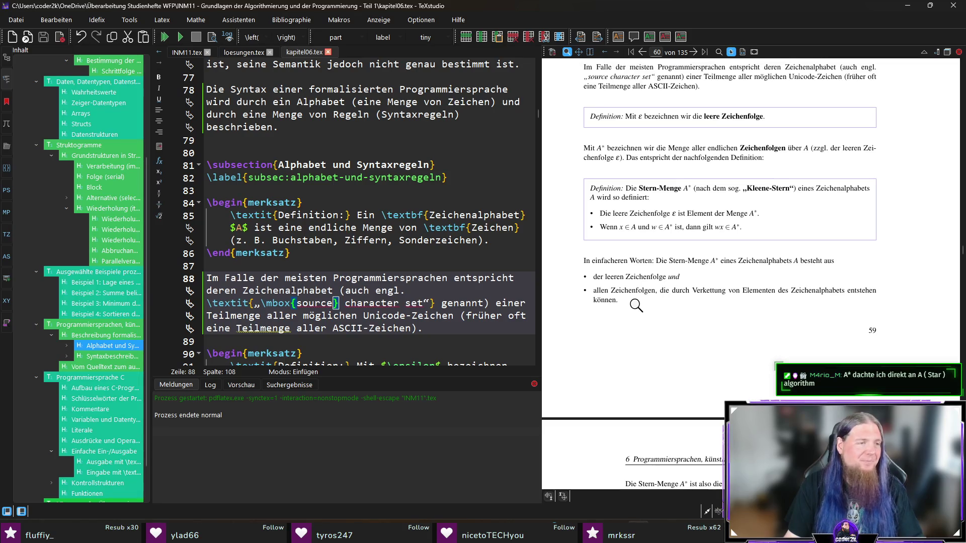
scroll(846, 300, "down", 1)
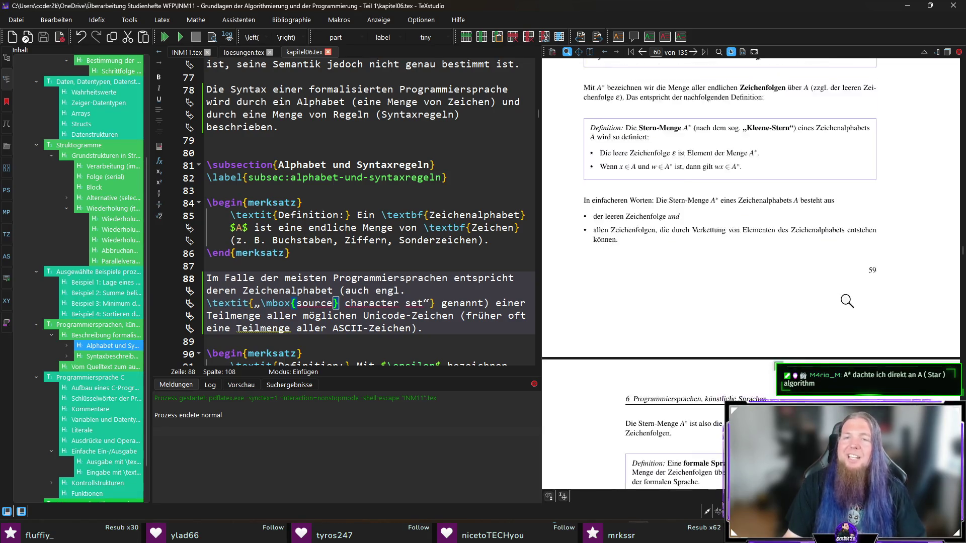
scroll(847, 300, "down", 1)
scroll(934, 337, "down", 2)
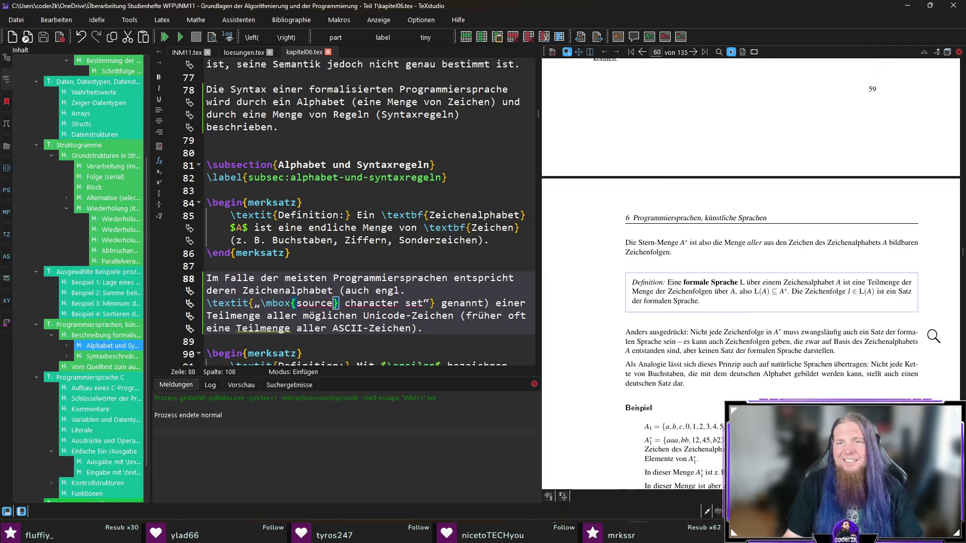
scroll(933, 336, "down", 1)
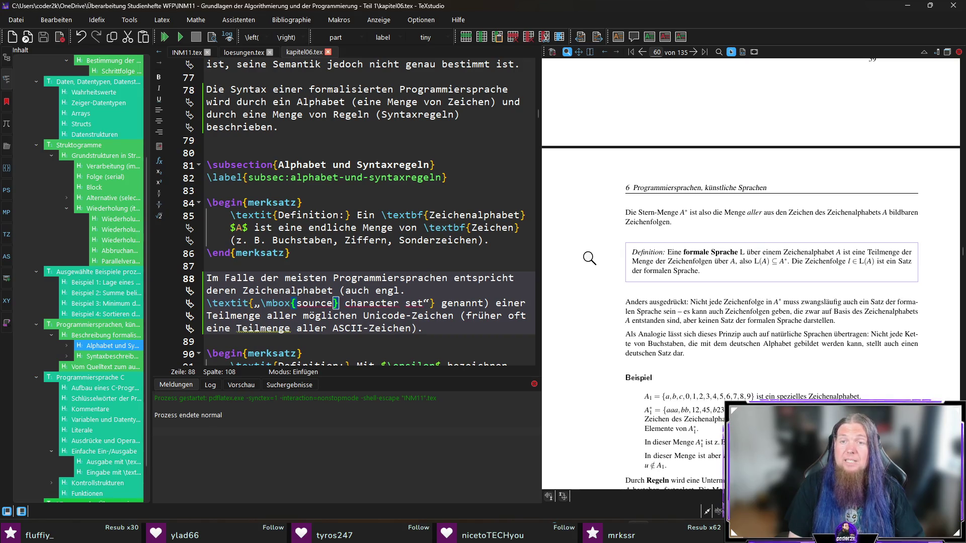
Step: Change the formal language name from L to L(A) in the definition and save
left_click(724, 252, "ctrl")
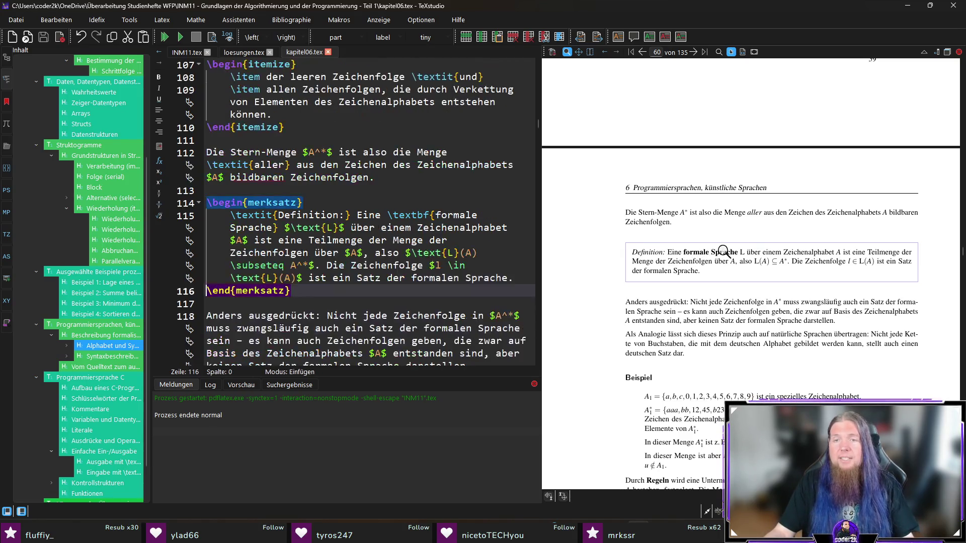
left_click(333, 227)
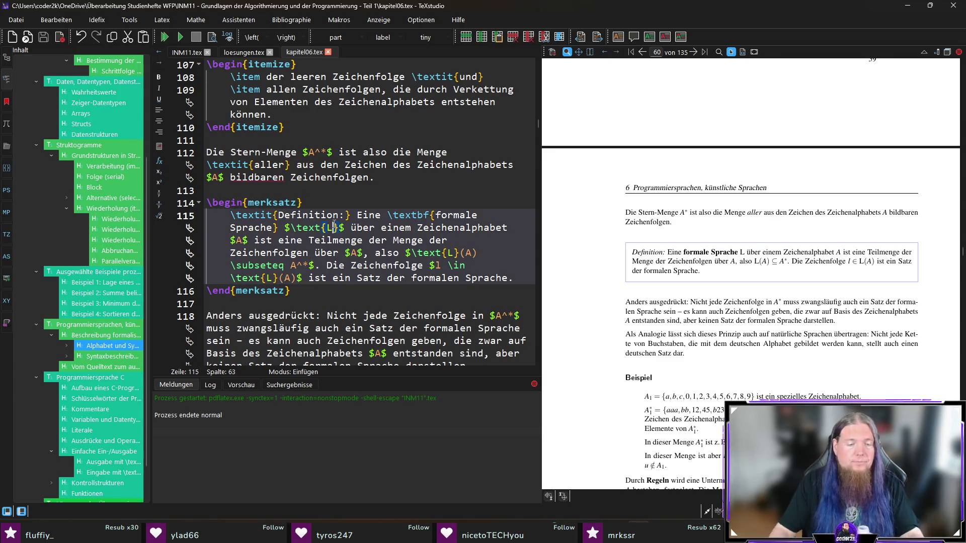
type("(A)")
key("ctrl+s")
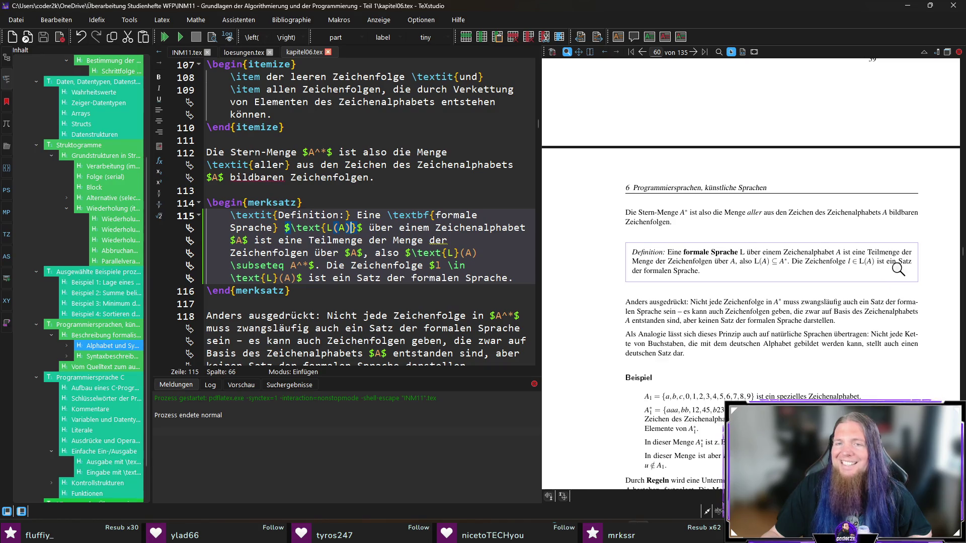
Step: Make the word Satz bold in the definition and recompile the chapter
left_click(408, 288)
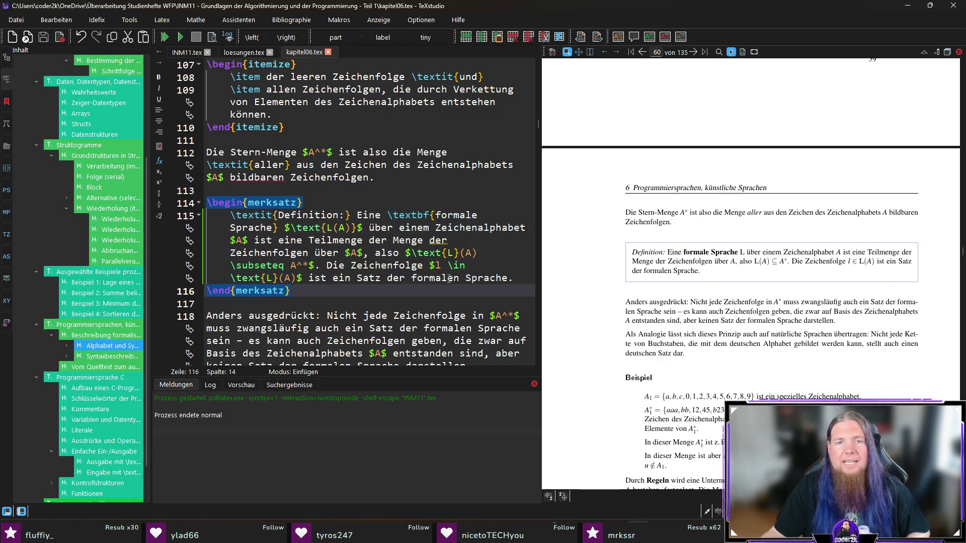
double_click(365, 276)
key("ctrl+b")
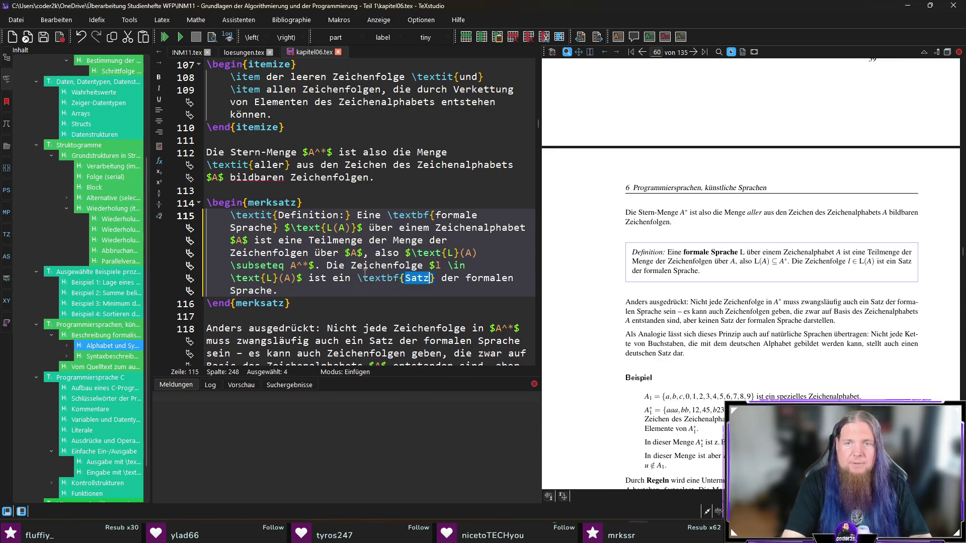
left_click(401, 299)
key("F5")
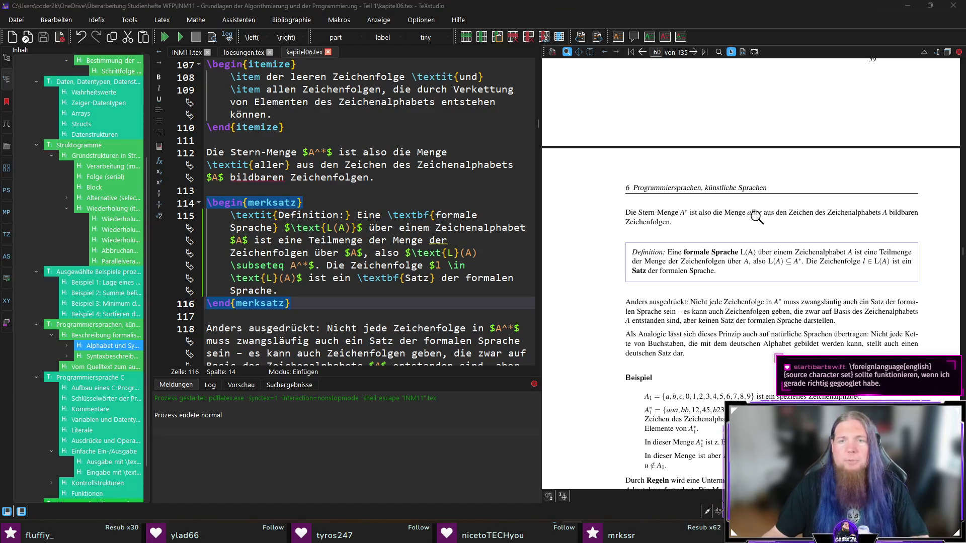
Step: Replace \mbox with \foreignlanguage on line 88 in the Zeichenalphabet paragraph
scroll(757, 217, "up", 4)
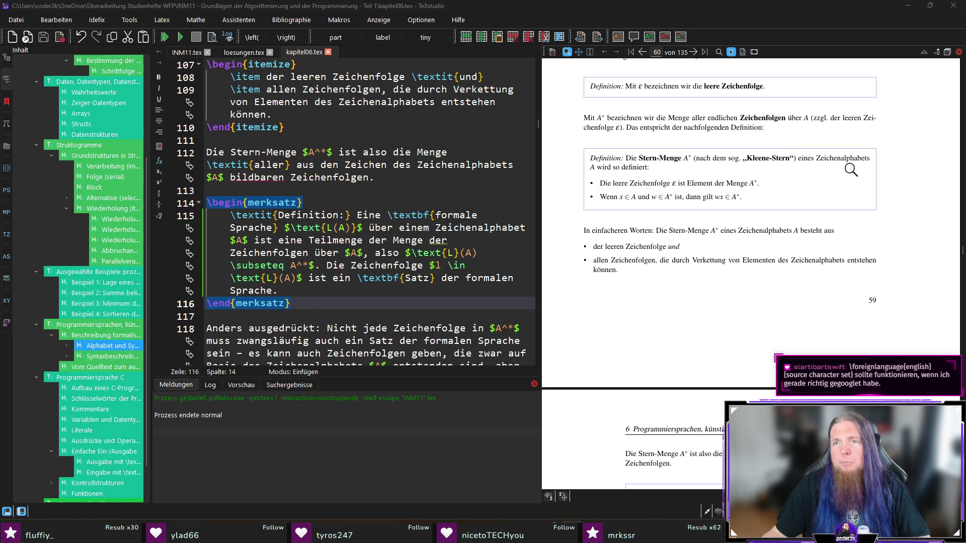
scroll(701, 282, "up", 3)
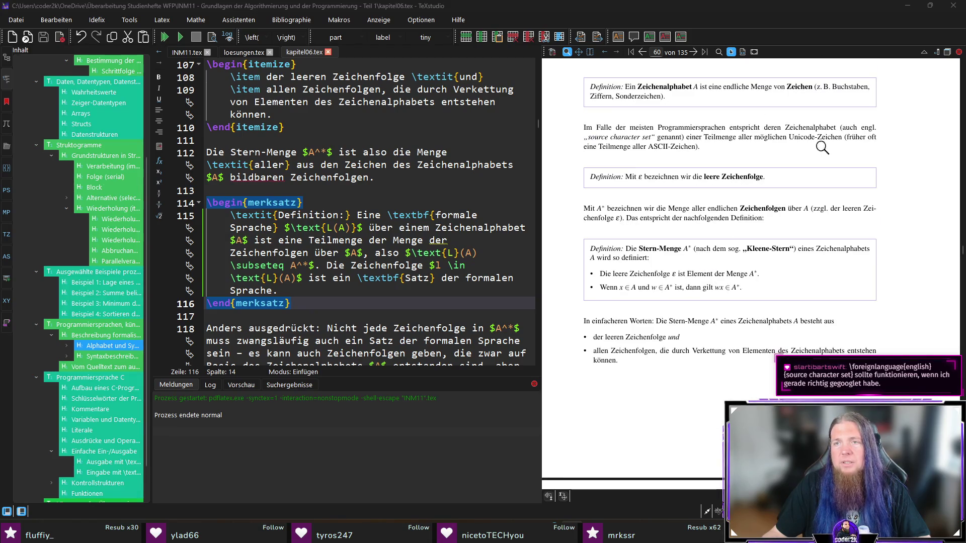
left_click(812, 128, "ctrl")
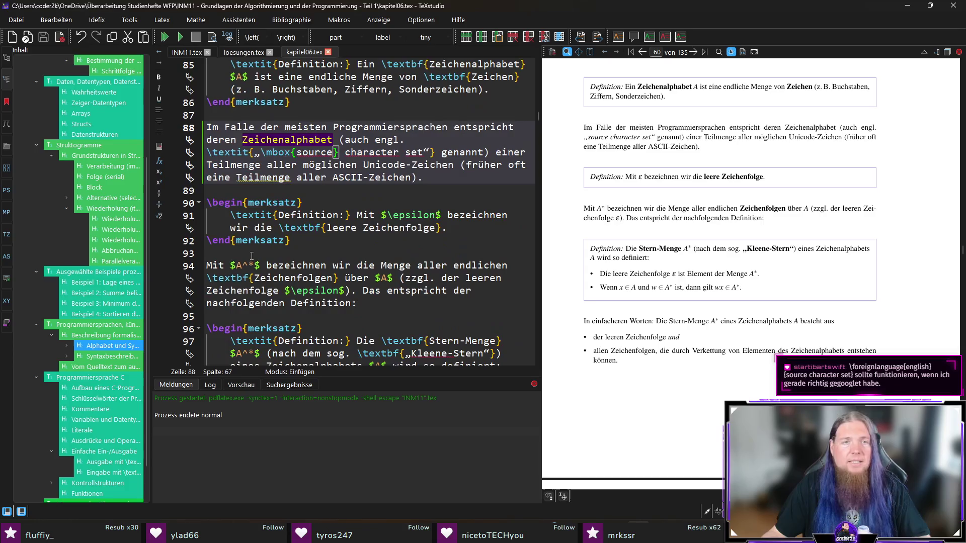
double_click(274, 152)
type("foreignlanguage")
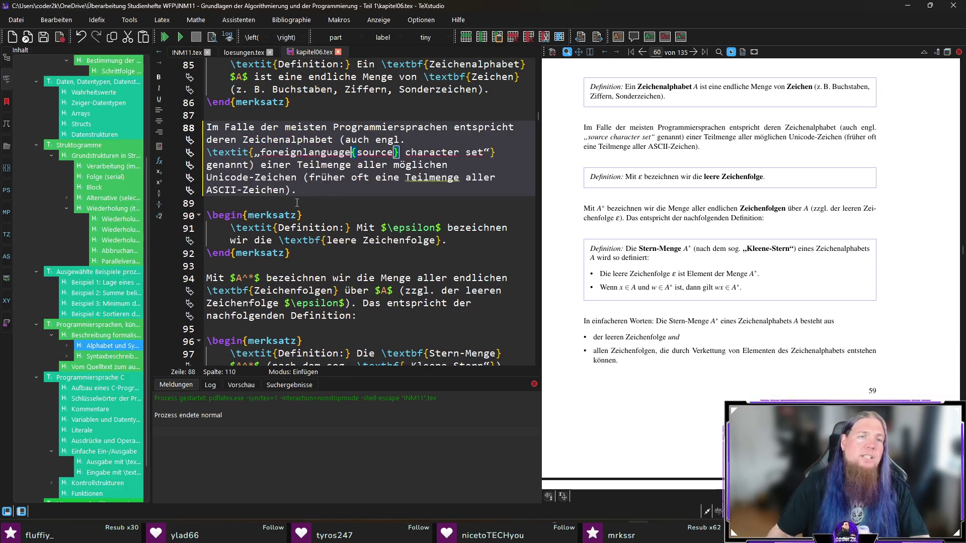
key("Right")
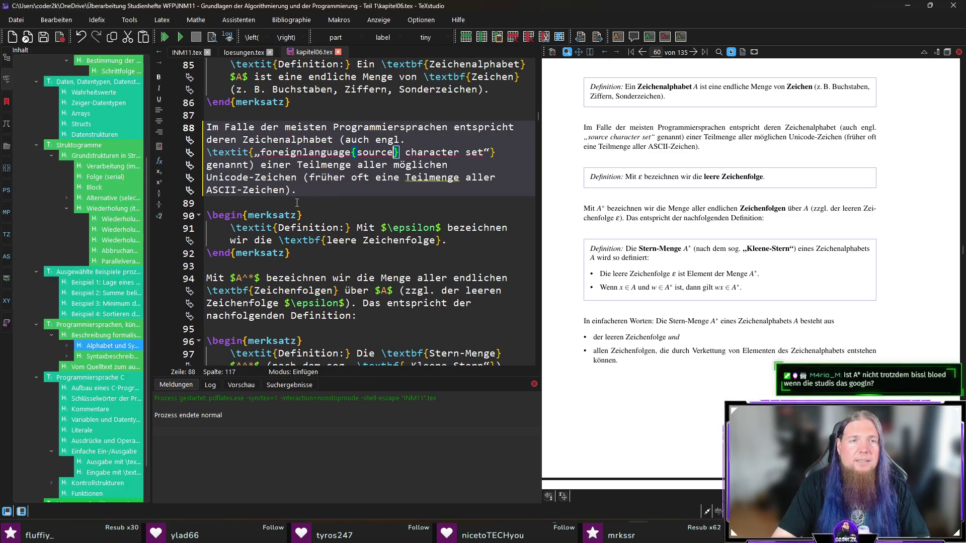
key("ctrl+Left")
key("ctrl+Left")
key("ctrl+Left")
type("\\")
Step: Move the closing brace after 'source character set', then save and compile
key("ctrl+Right")
key("ctrl+Right")
key("ctrl+Right")
key("Delete")
key("Right")
key("ctrl+Right")
type("}")
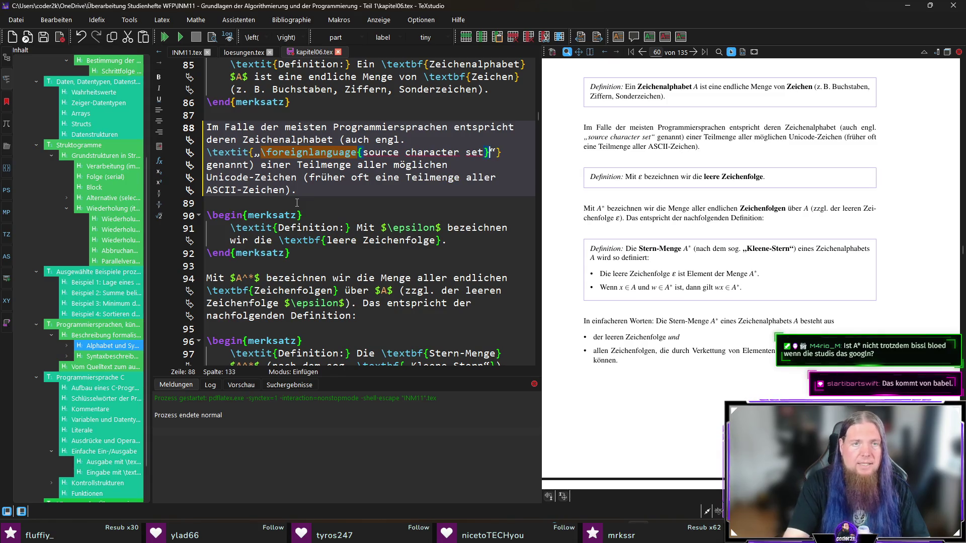
key("Right")
key("Right")
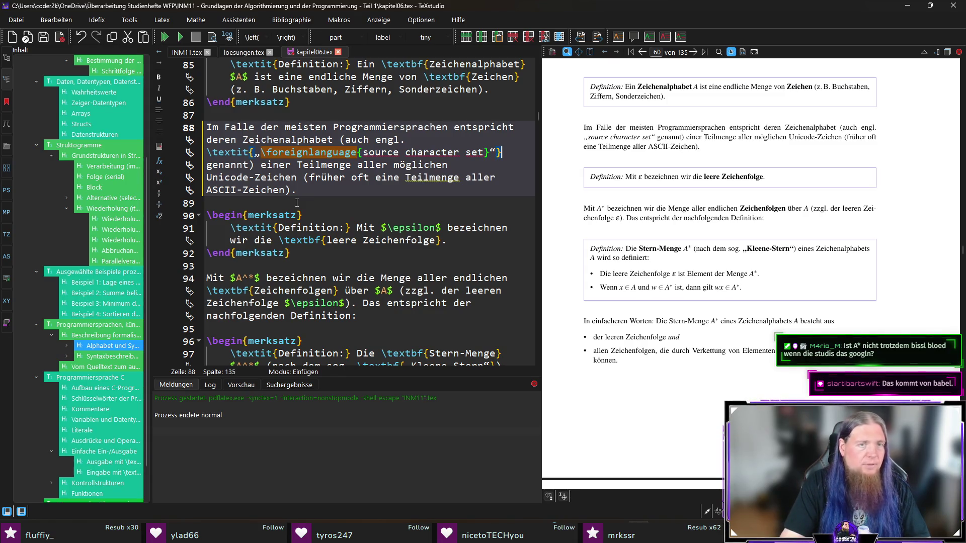
key("ctrl+s")
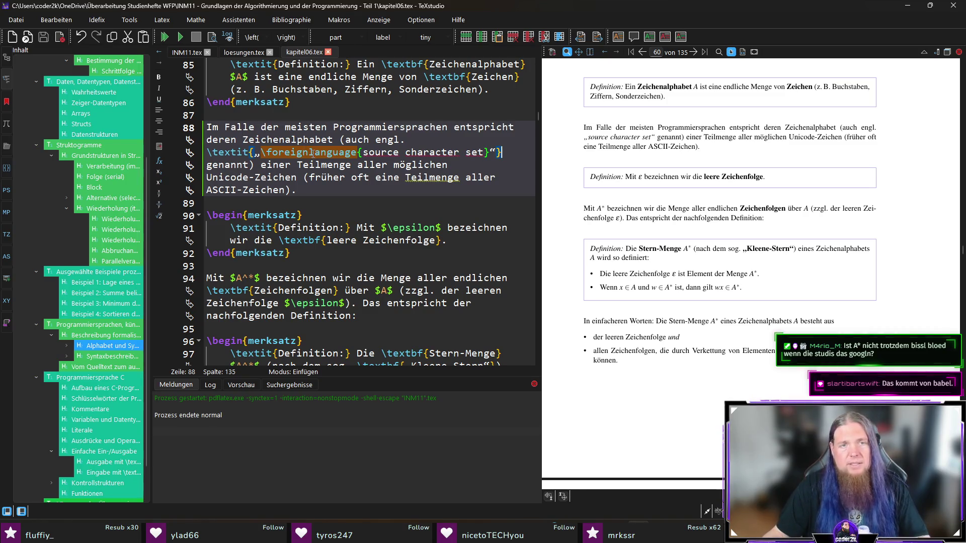
key("F5")
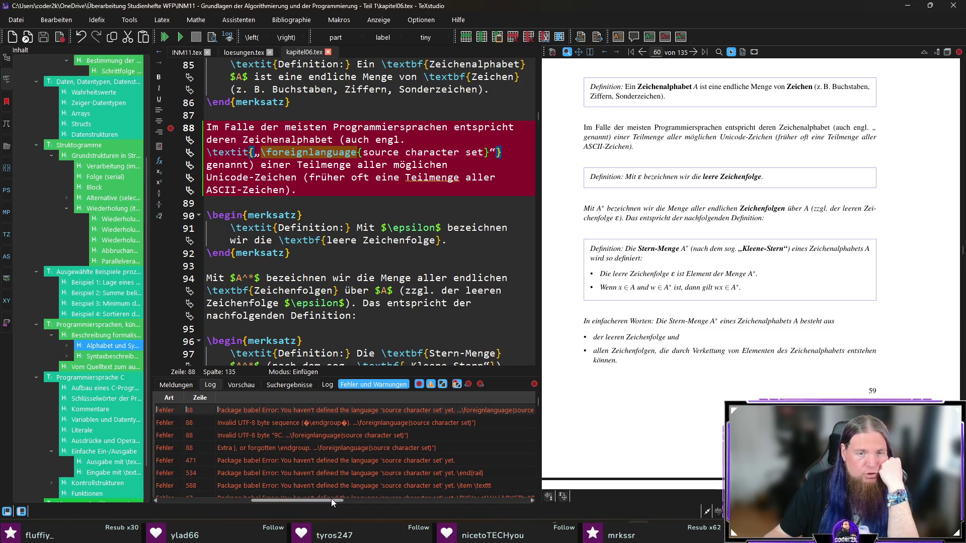
Step: Insert {english} as the language argument of \foreignlanguage on line 88 and recompile
left_click(358, 153)
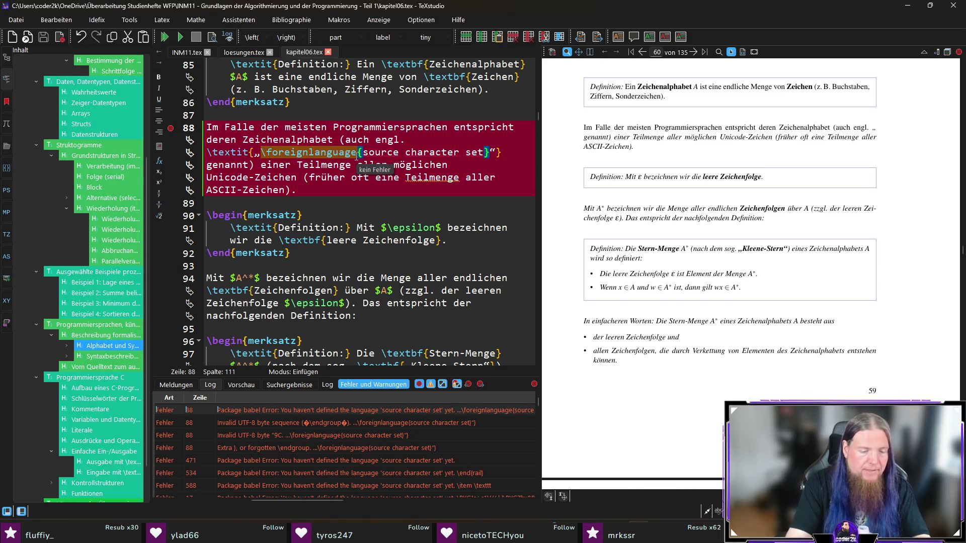
type("{english")
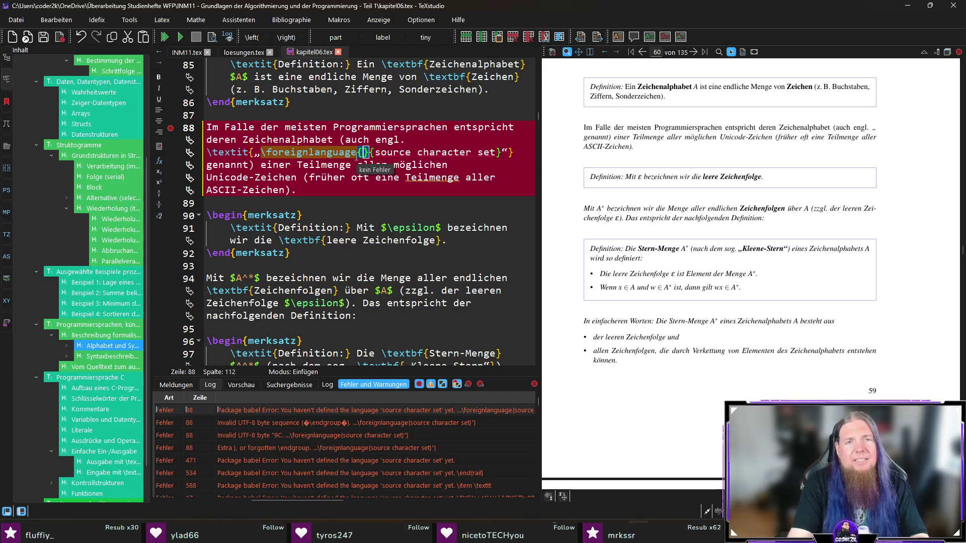
key("F5")
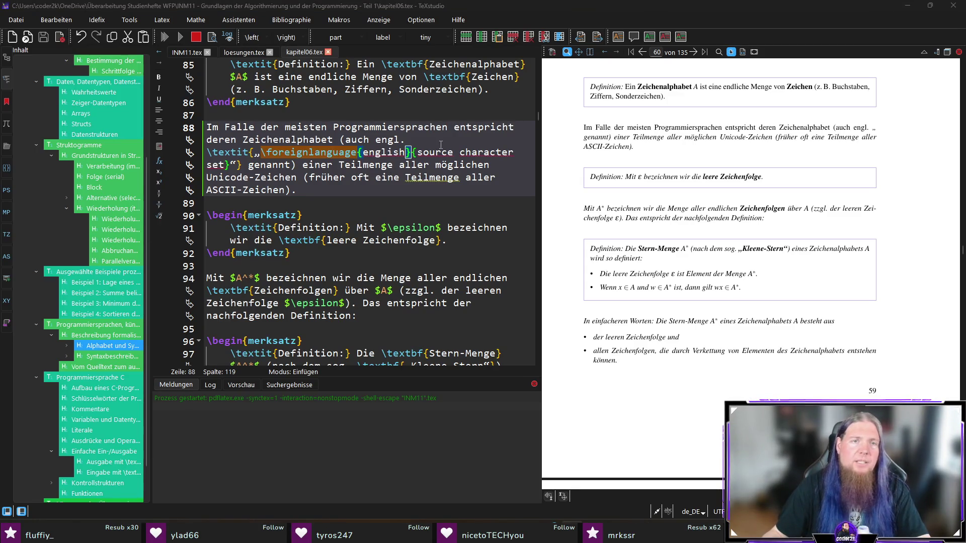
left_click(414, 151)
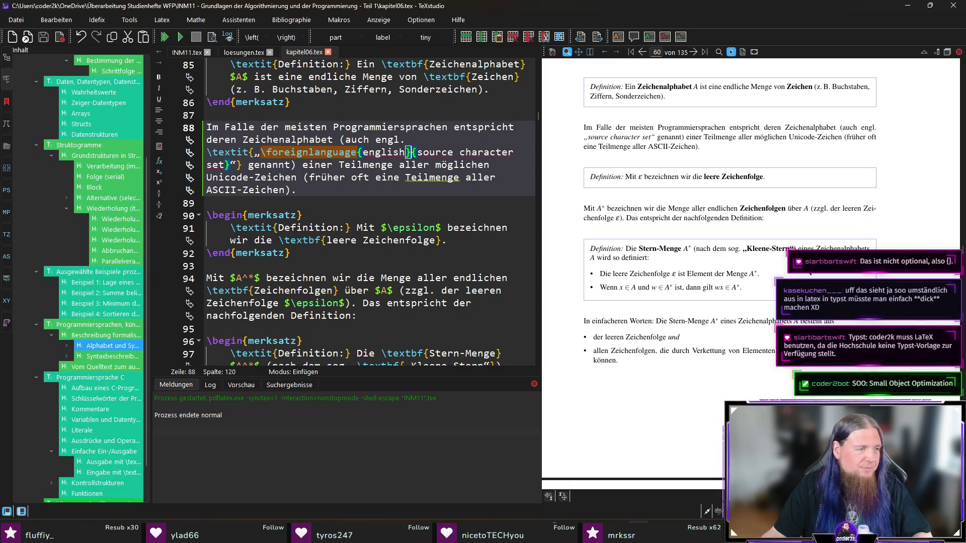
Step: Scroll the PDF preview from page 59 down to the Beispiel examples on page 60
scroll(709, 271, "down", 3)
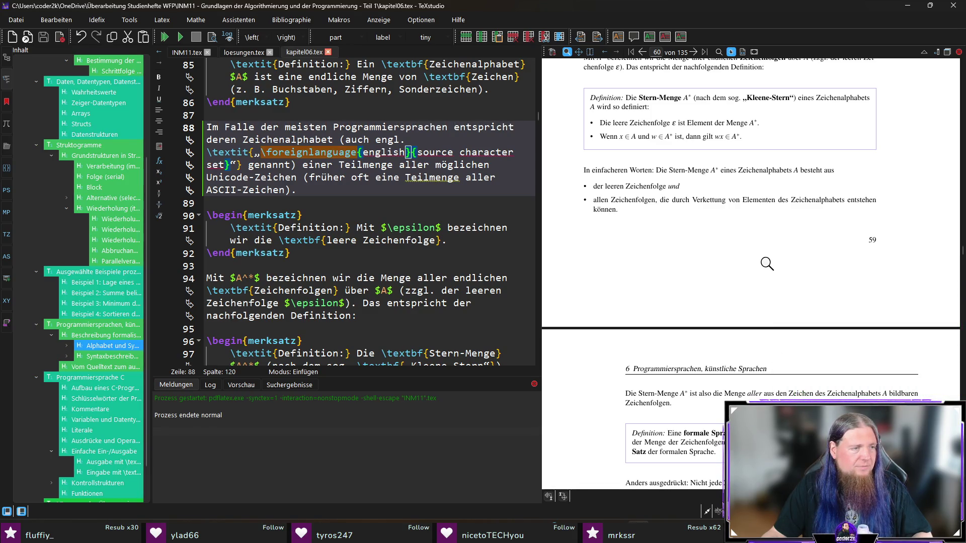
scroll(764, 264, "down", 3)
scroll(714, 268, "down", 1)
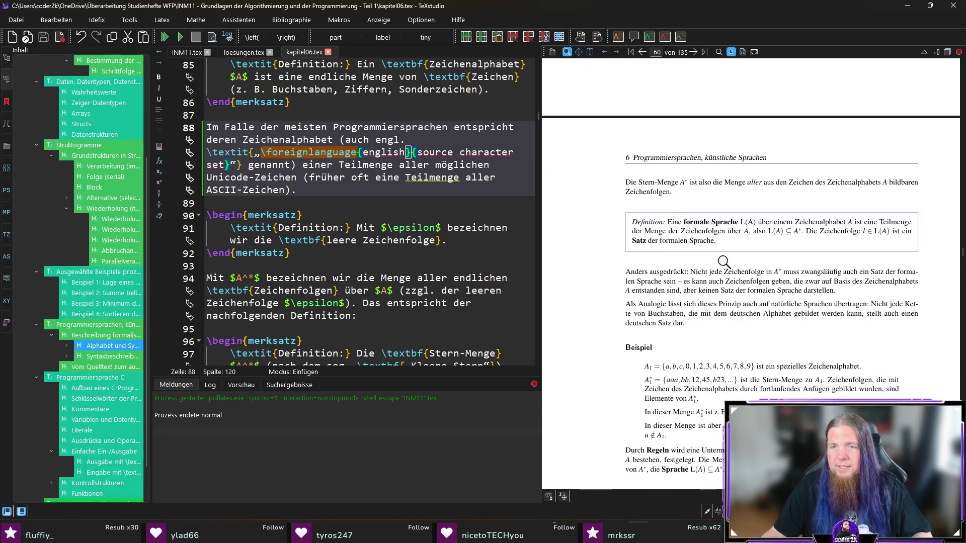
scroll(651, 274, "down", 1)
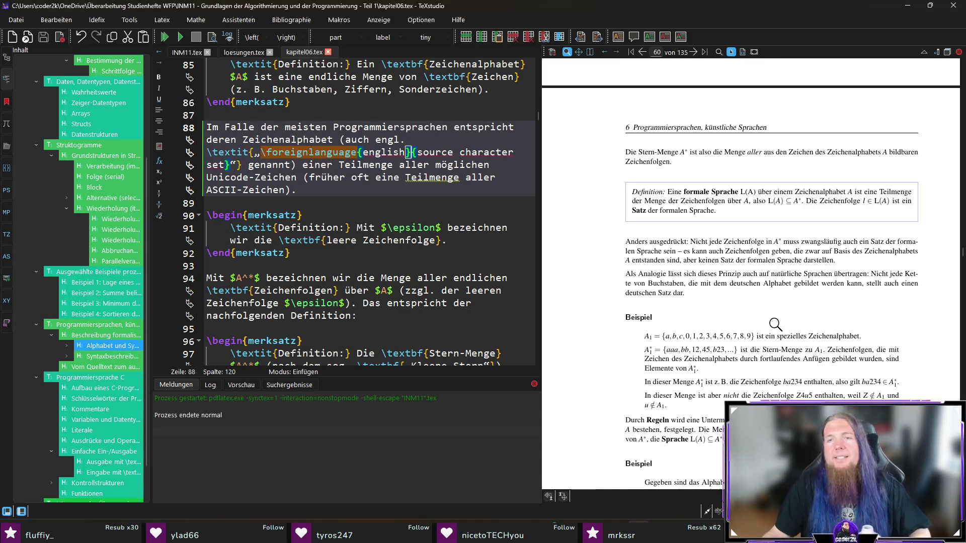
scroll(814, 312, "down", 1)
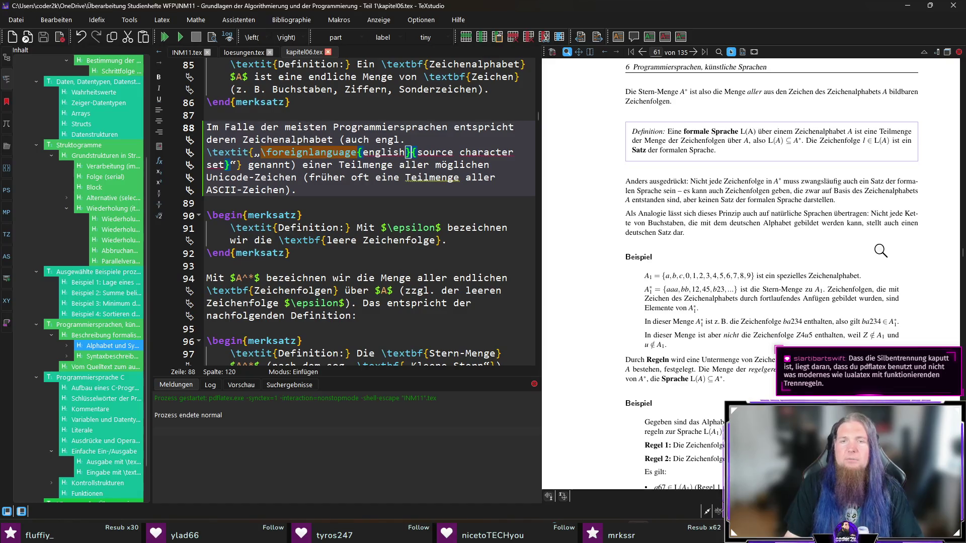
scroll(609, 297, "down", 2)
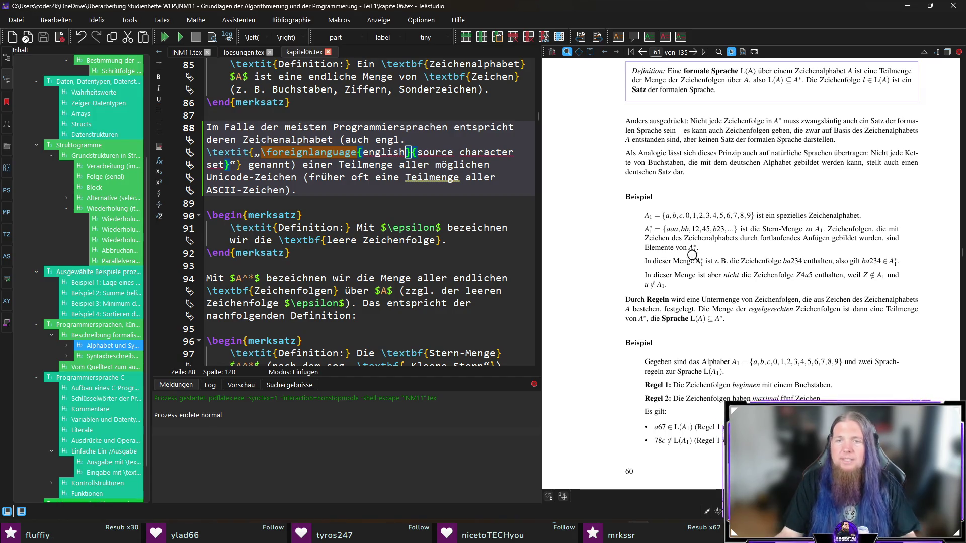
Step: Add the missing verb 'ist' at the end of the Z4u5 sentence on line 131
left_click(861, 279, "ctrl")
left_click(391, 314)
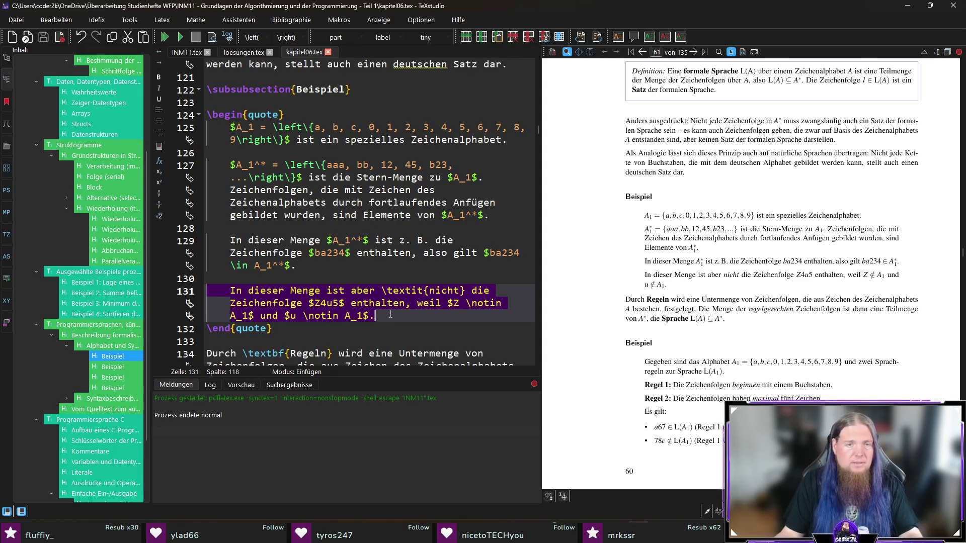
type("ist")
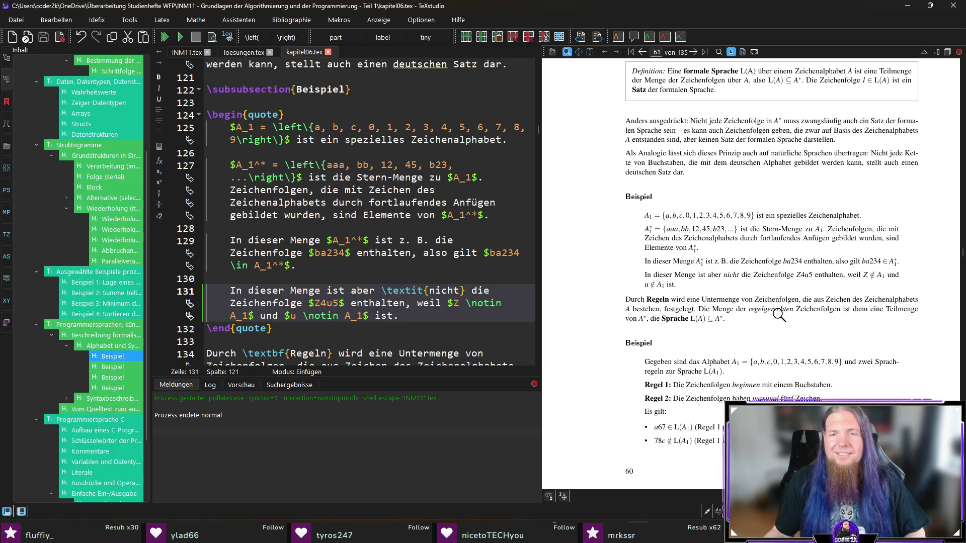
scroll(839, 334, "down", 2)
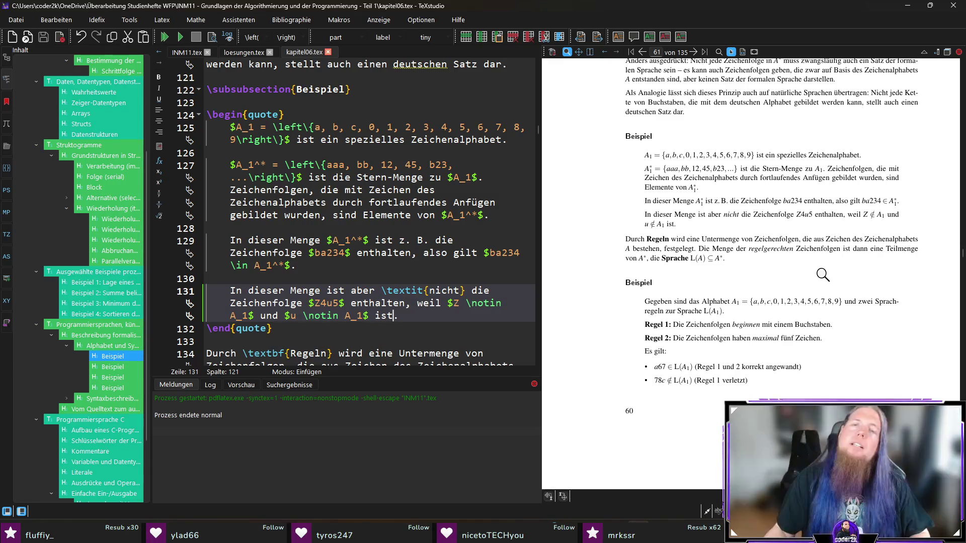
Step: Scroll down the preview, add a period, and jump to the 'Um zu prüfen' source at line 164
scroll(825, 275, "down", 3)
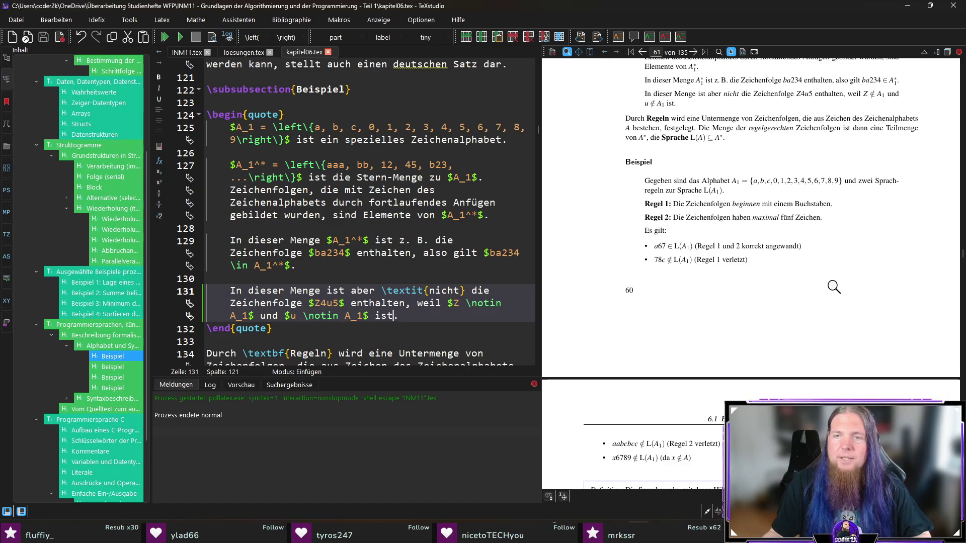
scroll(833, 287, "down", 2)
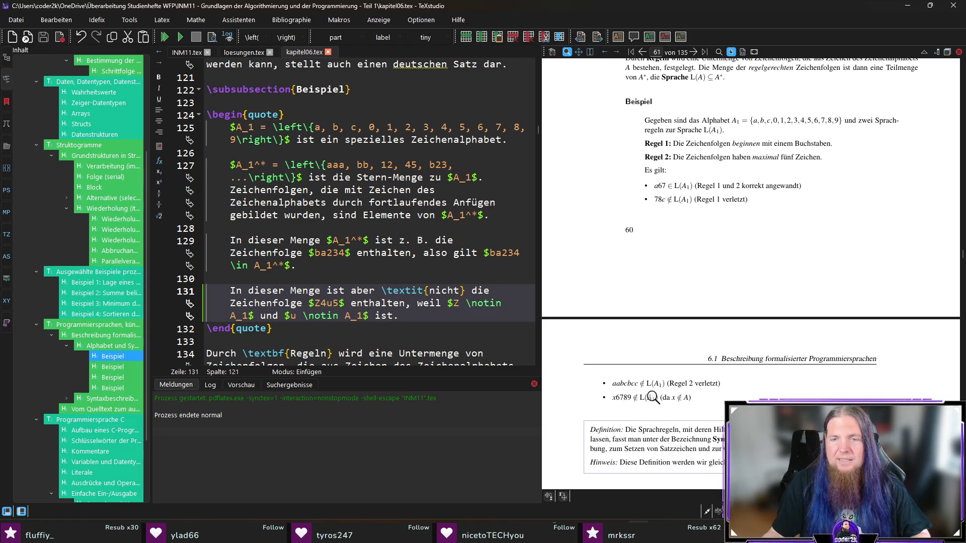
scroll(616, 405, "down", 1)
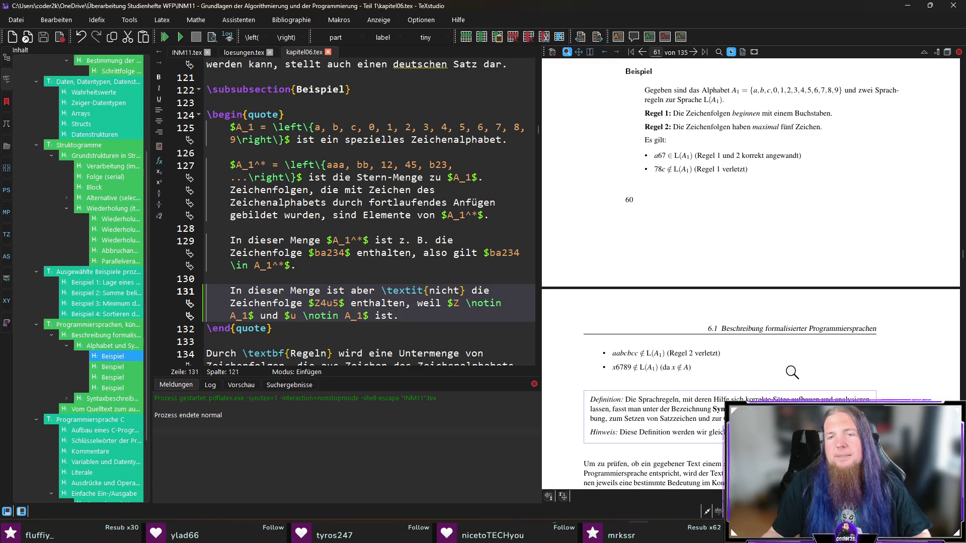
scroll(792, 372, "down", 4)
scroll(916, 368, "down", 1)
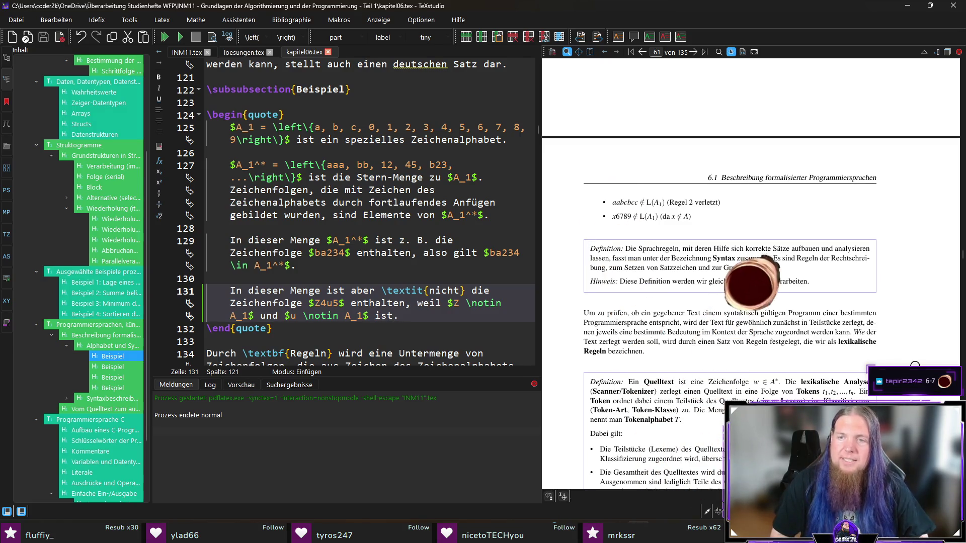
type(".")
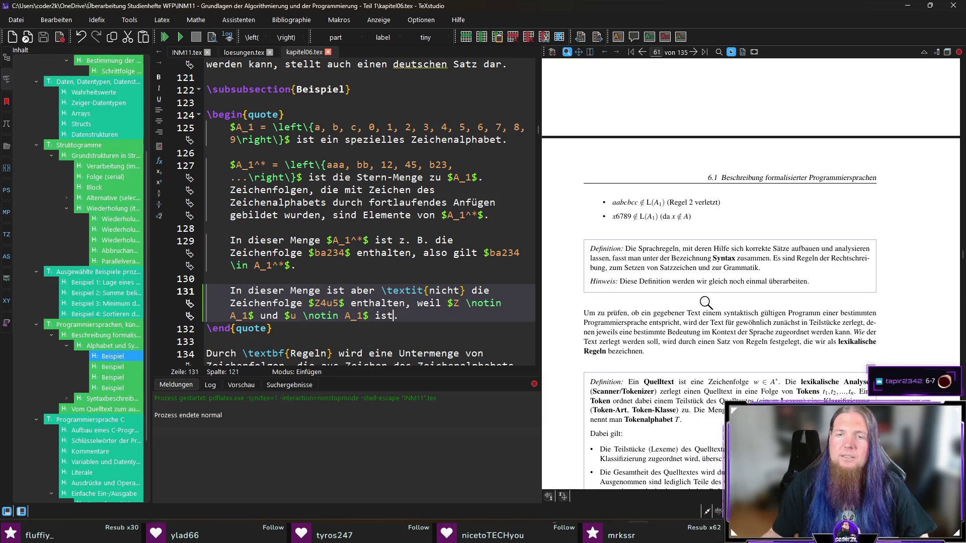
left_click(609, 316, "ctrl")
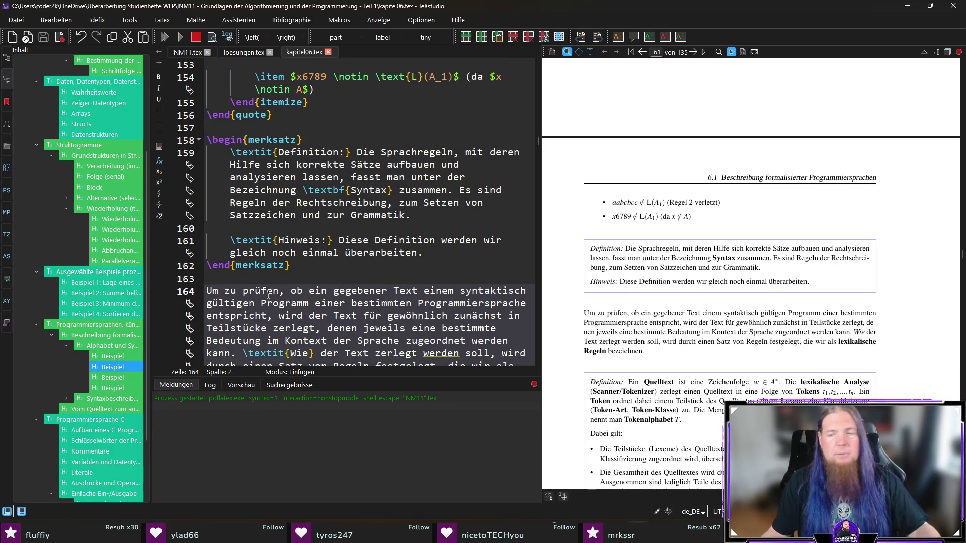